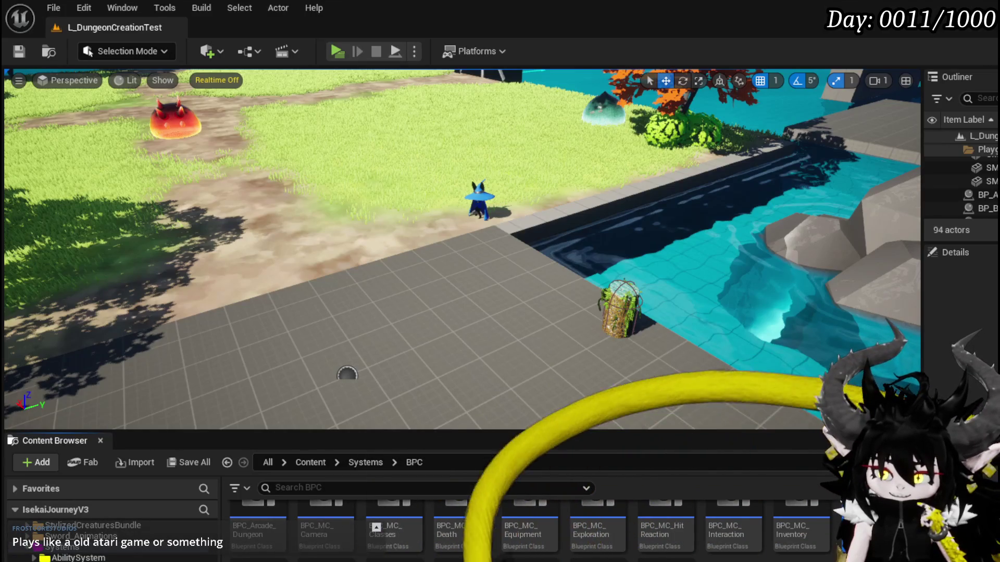
- Bring up the BPC_Settings Blueprint editor showing its BindEvent function graph
key(alt+Tab)
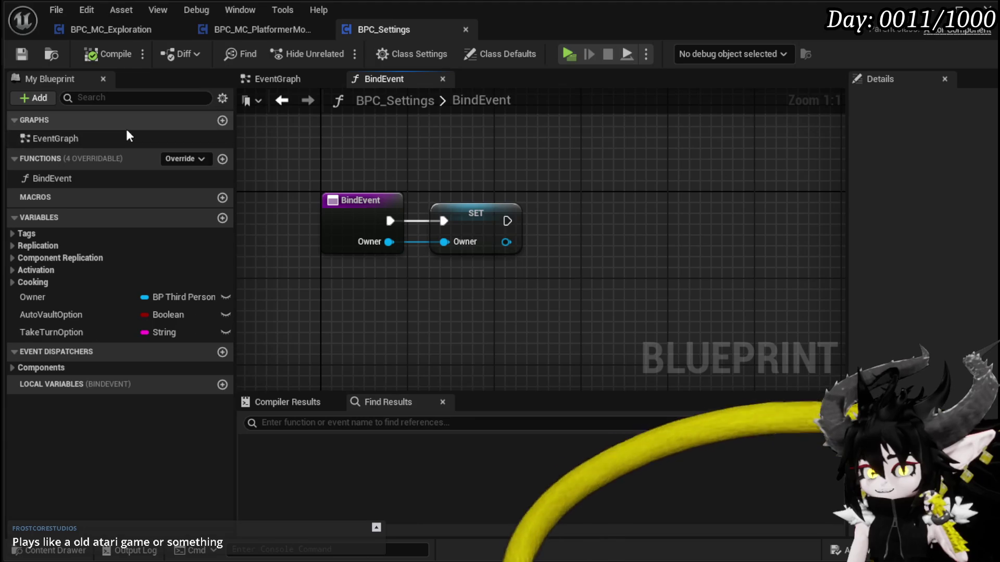
- Open the empty BPC_Settings EventGraph, then switch to the YouTube video window
double_click(85, 139)
scroll(581, 234, down, 4)
scroll(580, 227, up, 3)
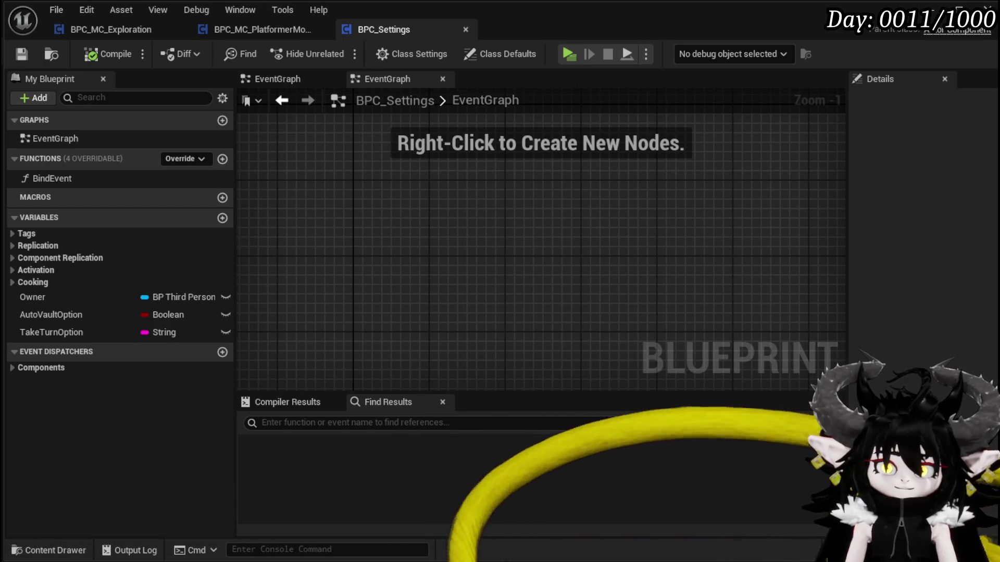
key(Print)
key(alt+Tab)
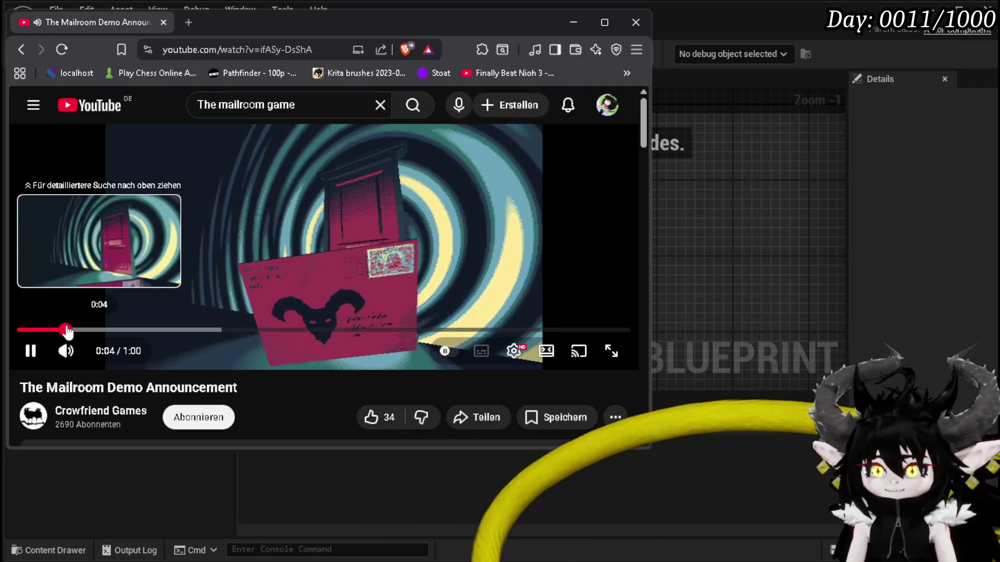
click(100, 331)
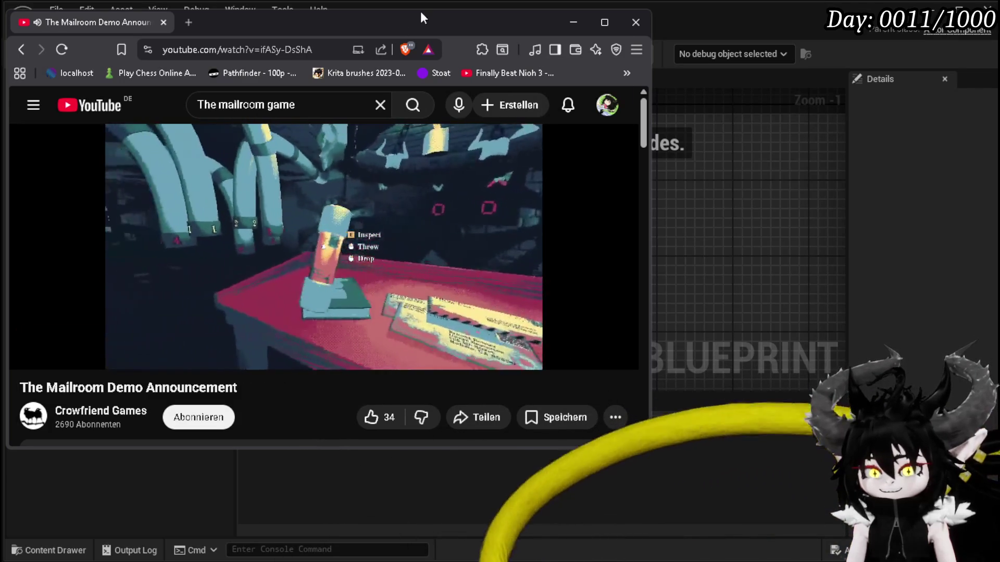
key(alt+Tab)
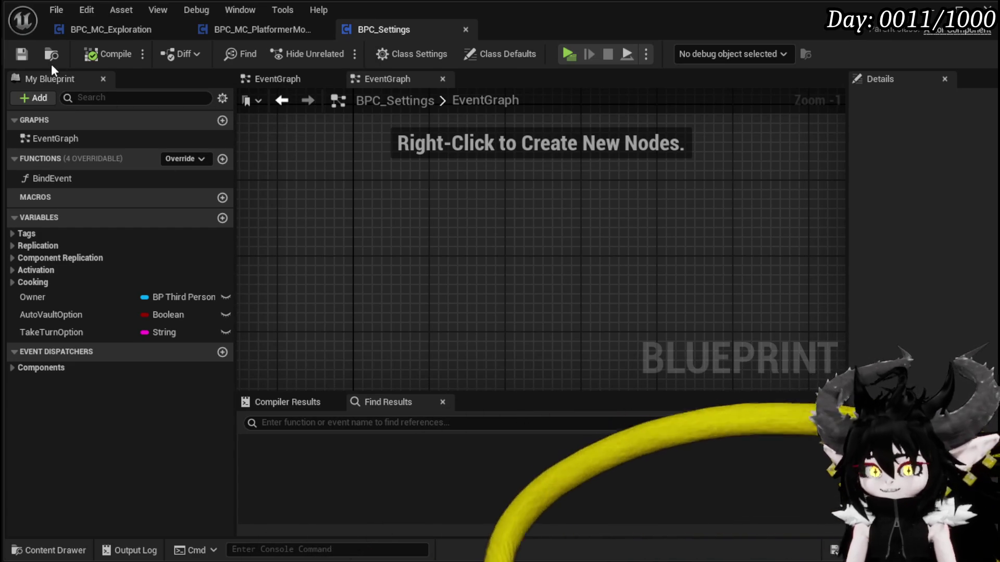
- Close the BPC_MC_Exploration Blueprint, leaving the PlatformerMovement WallTrace graph in front, and save all
click(244, 27)
drag(655, 271, 627, 327)
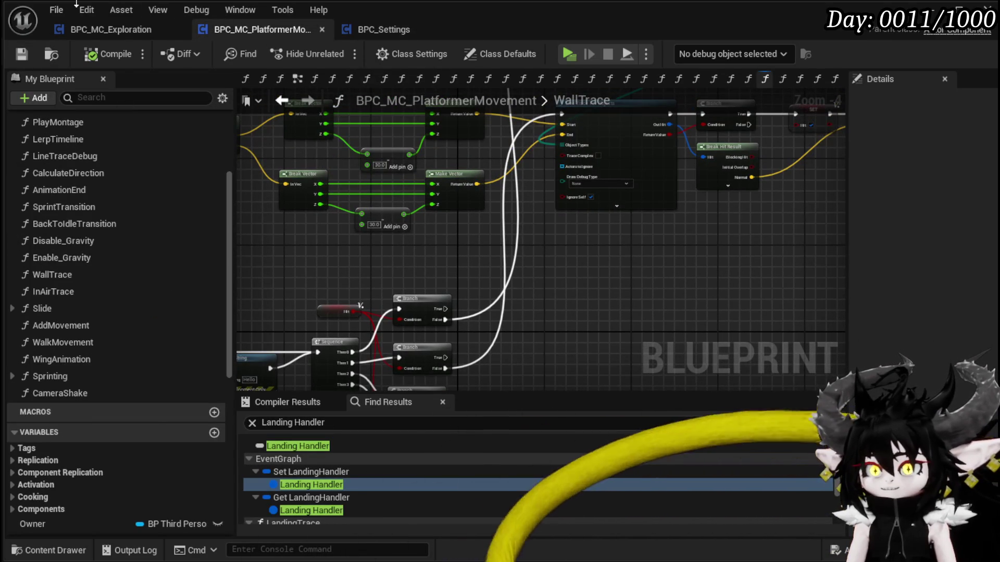
click(86, 30)
scroll(547, 233, down, 2)
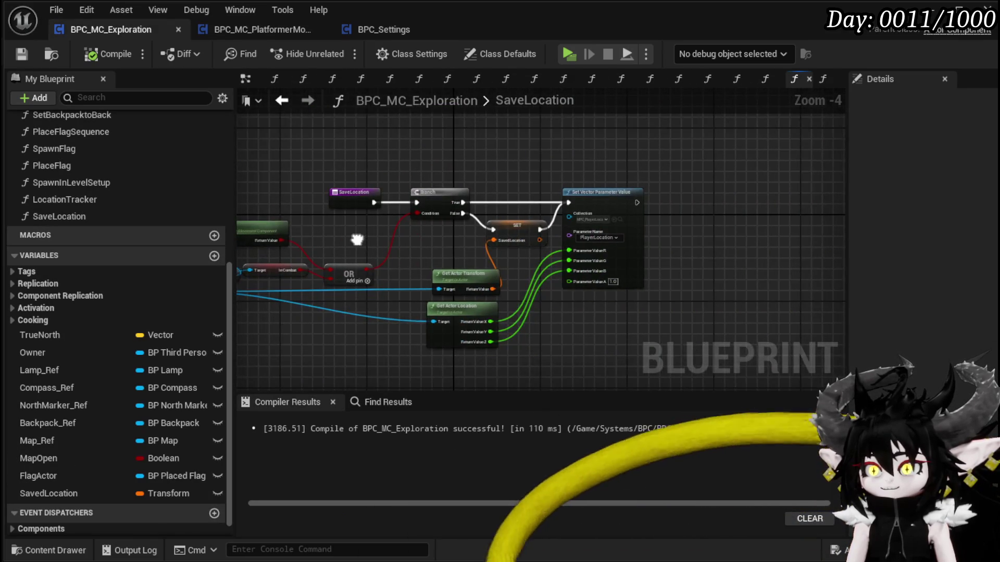
scroll(503, 250, up, 2)
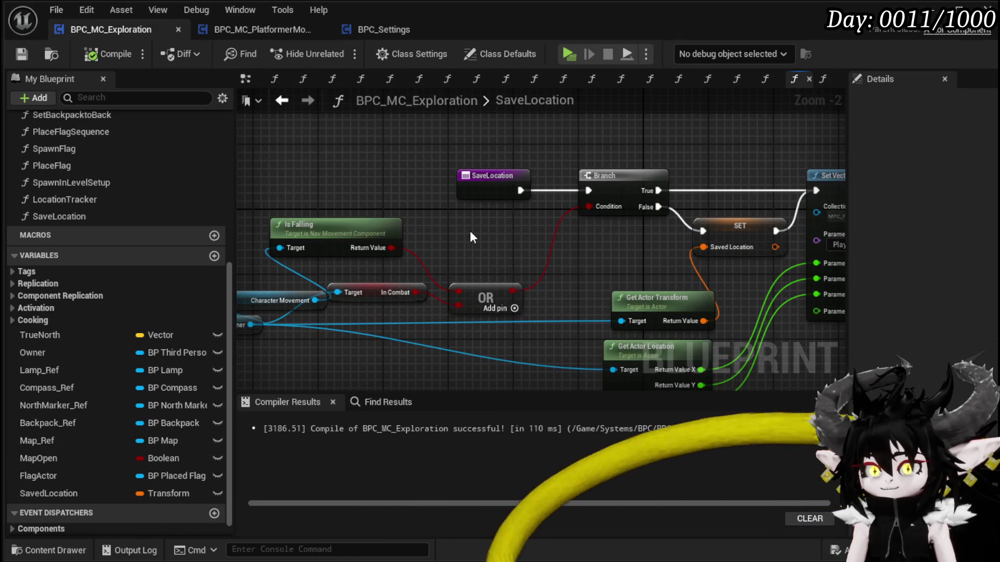
click(178, 29)
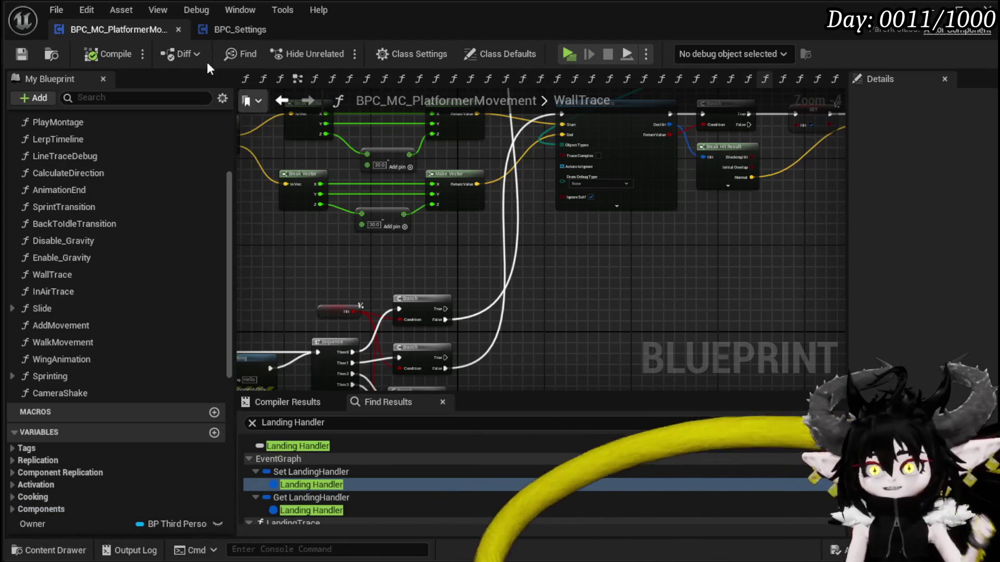
click(21, 53)
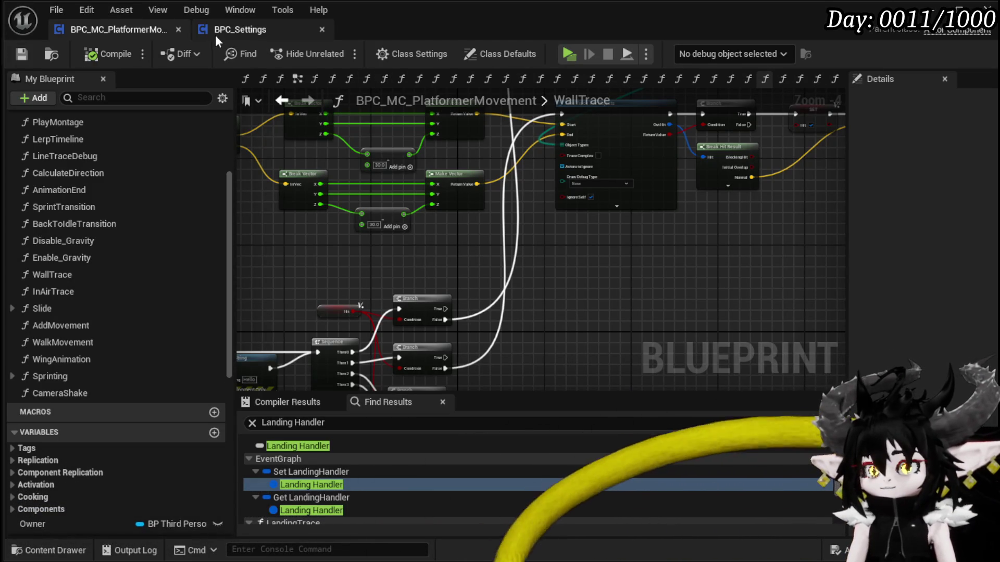
- Glance at the BPC_Settings EventGraph, then return to the PlatformerMovement WallTrace graph
click(204, 29)
click(111, 29)
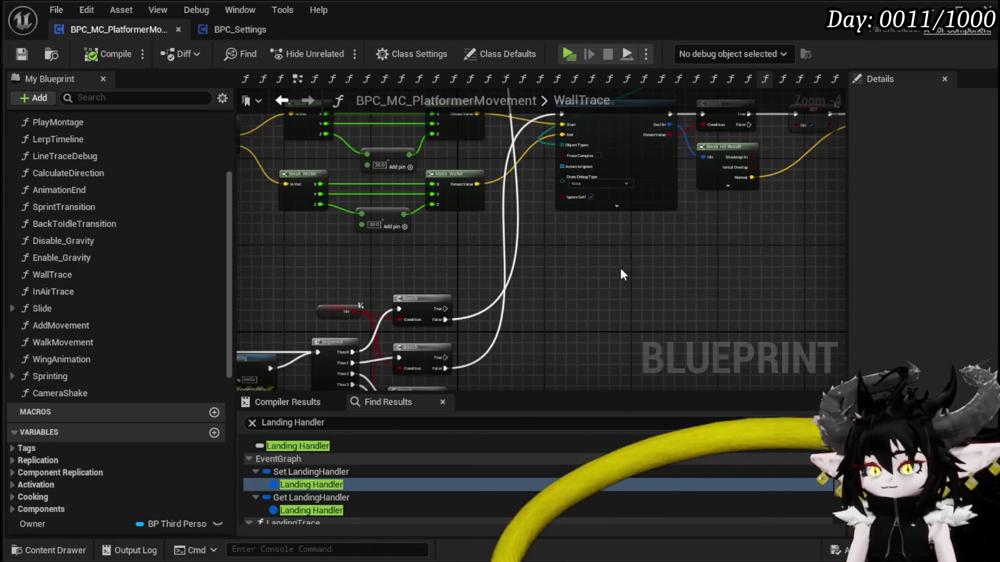
scroll(621, 263, down, 3)
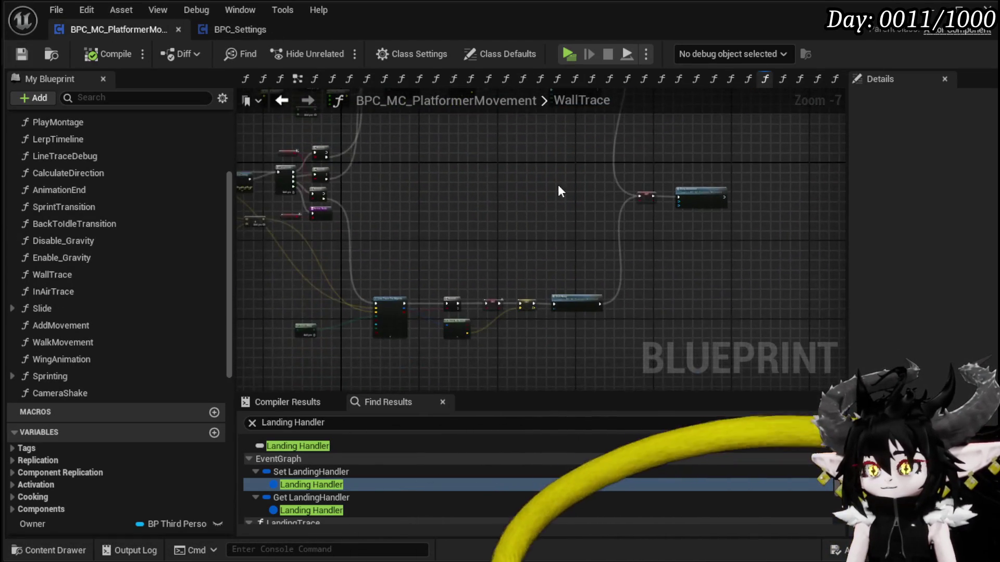
scroll(539, 182, up, 1)
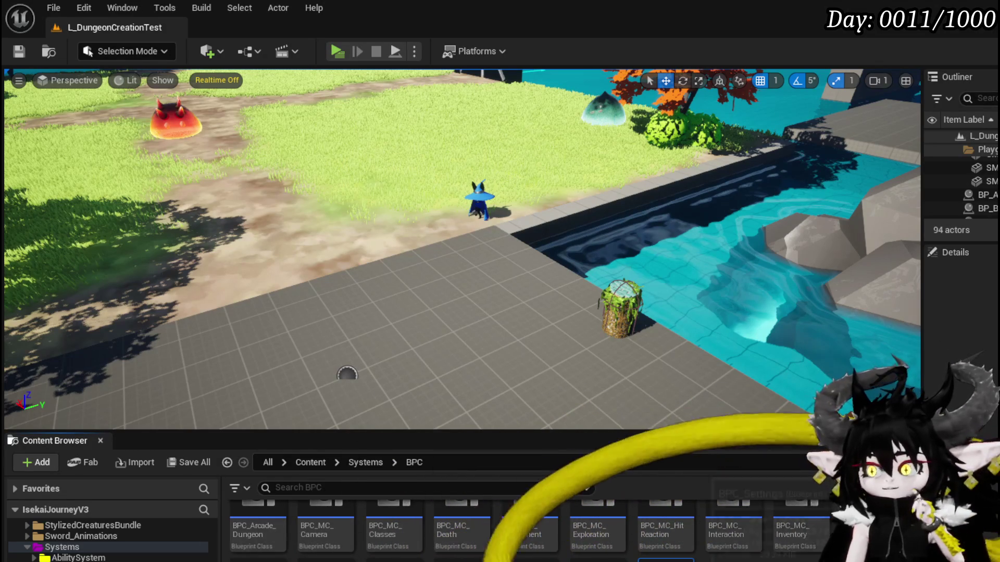
- Save all unsaved work and return to the L_DungeonCreationTest level editor
key(alt+Tab)
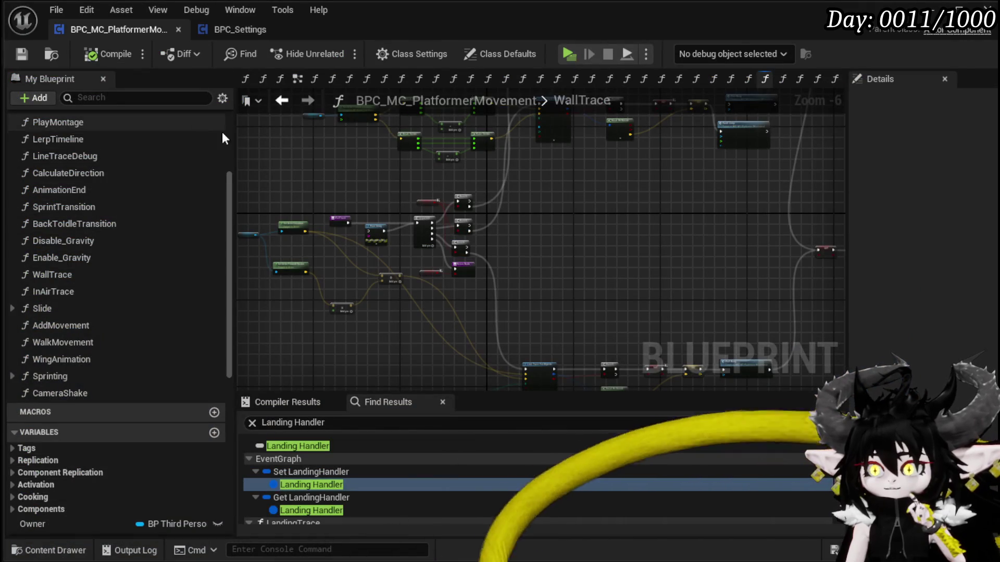
click(21, 54)
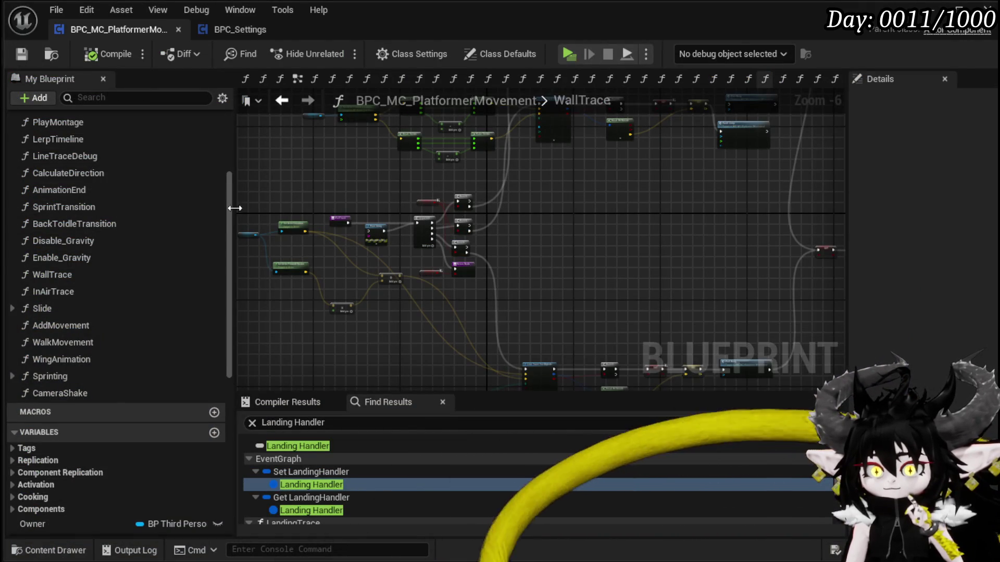
scroll(141, 240, up, 3)
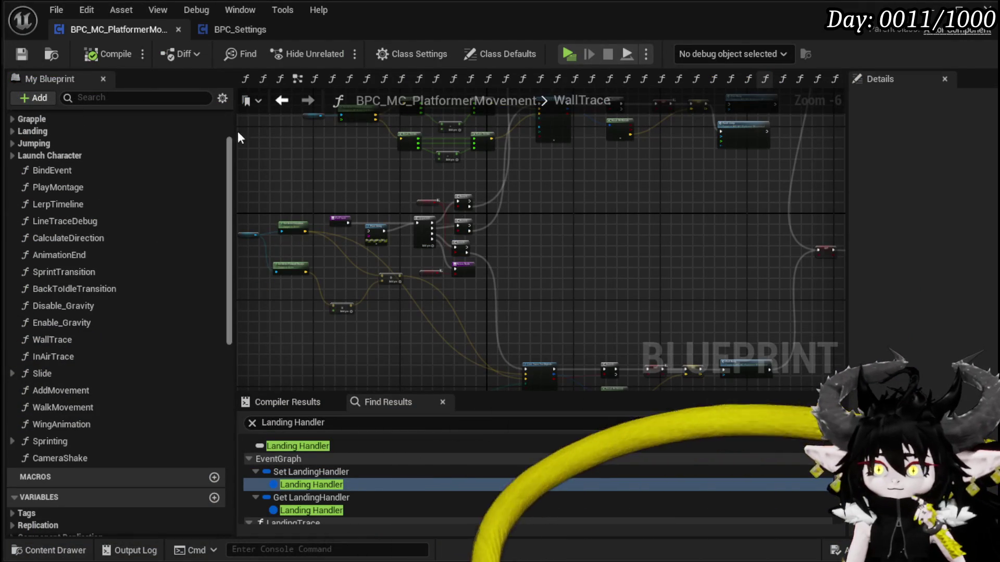
click(931, 10)
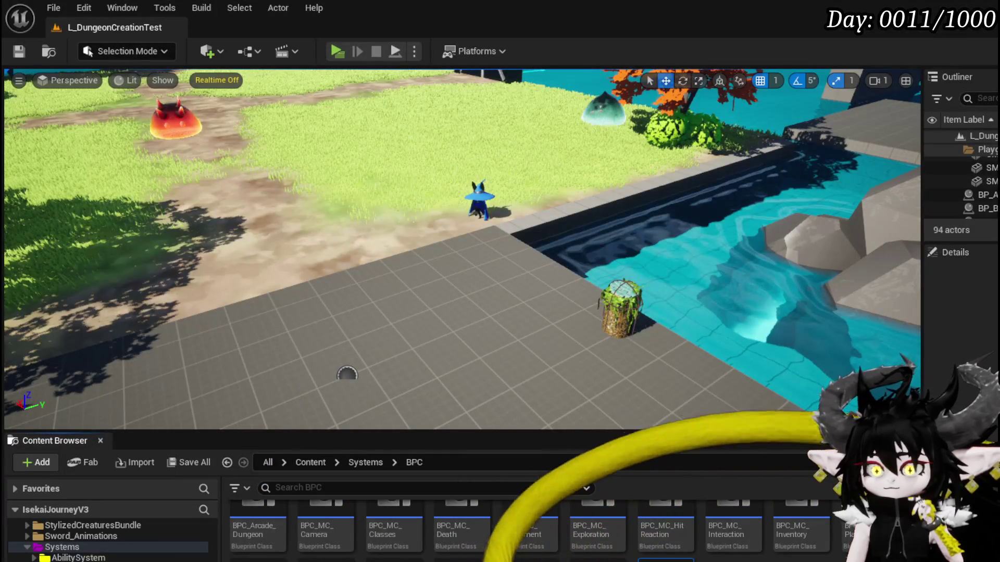
- Save the project with Ctrl+S and pan around the WallTrace graph
scroll(109, 542, down, 6)
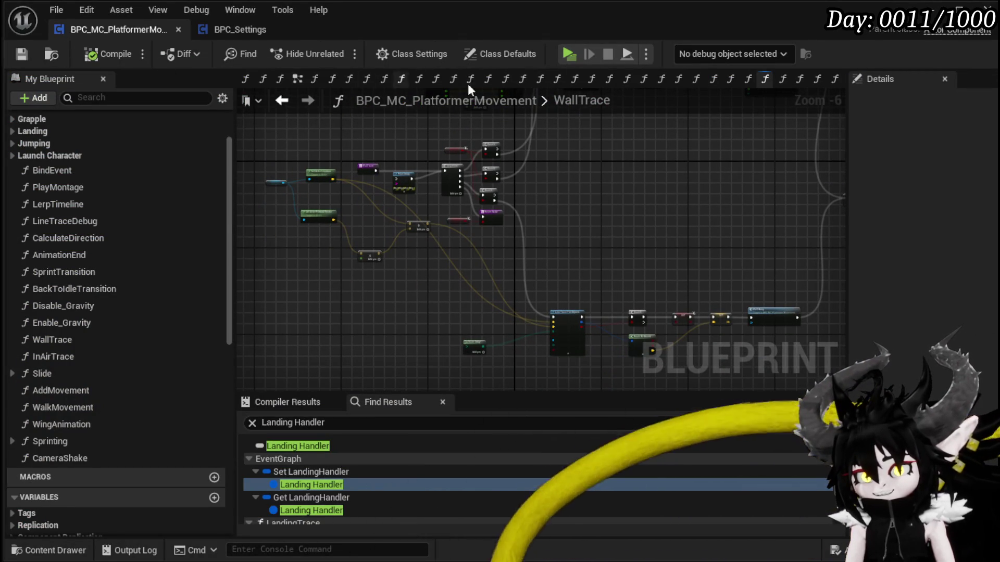
key(ctrl+s)
mouse_move(566, 249)
mouse_down()
mouse_move(413, 272)
mouse_move(479, 265)
mouse_move(490, 251)
mouse_move(598, 330)
mouse_move(618, 290)
mouse_move(710, 271)
mouse_up()
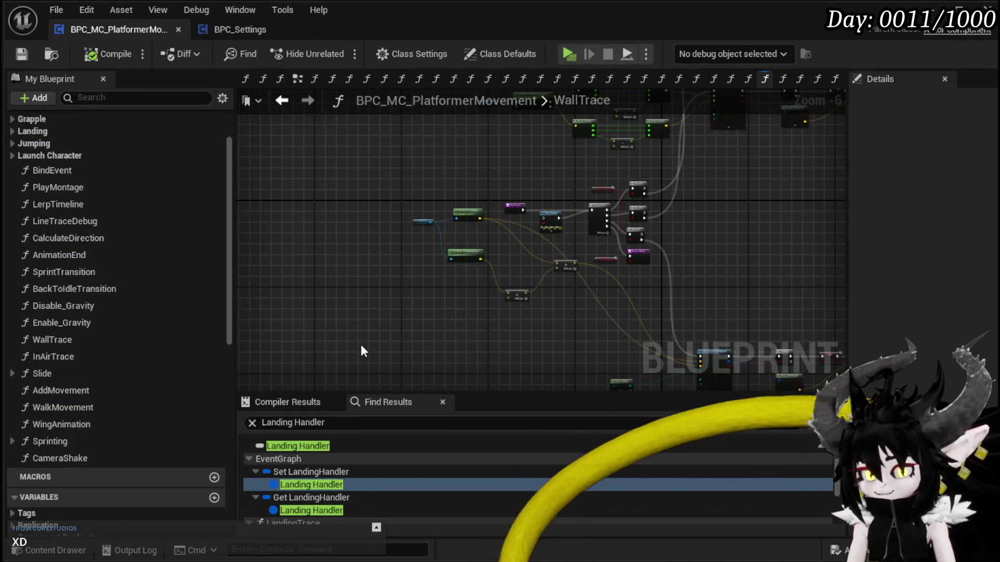
scroll(174, 311, down, 3)
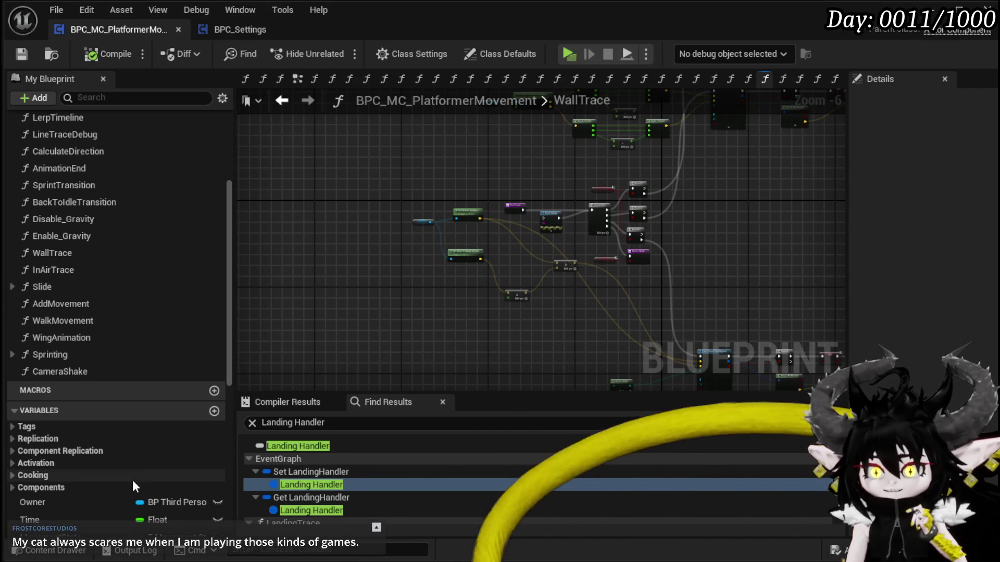
scroll(177, 289, down, 3)
scroll(177, 282, up, 3)
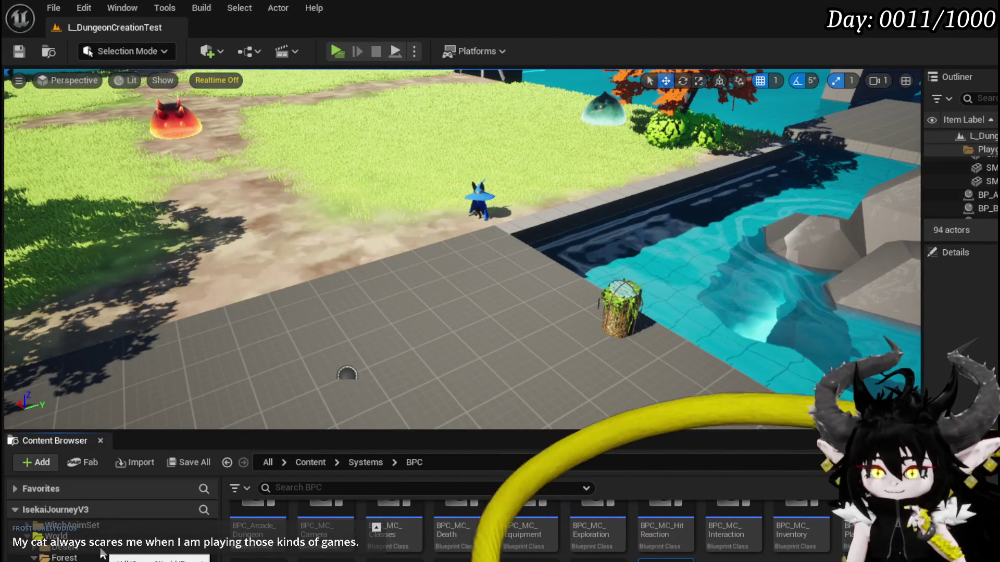
- Browse the Content Browser to ThirdPerson > Blueprints and open BP_ThirdPersonCharacter
scroll(112, 542, down, 2)
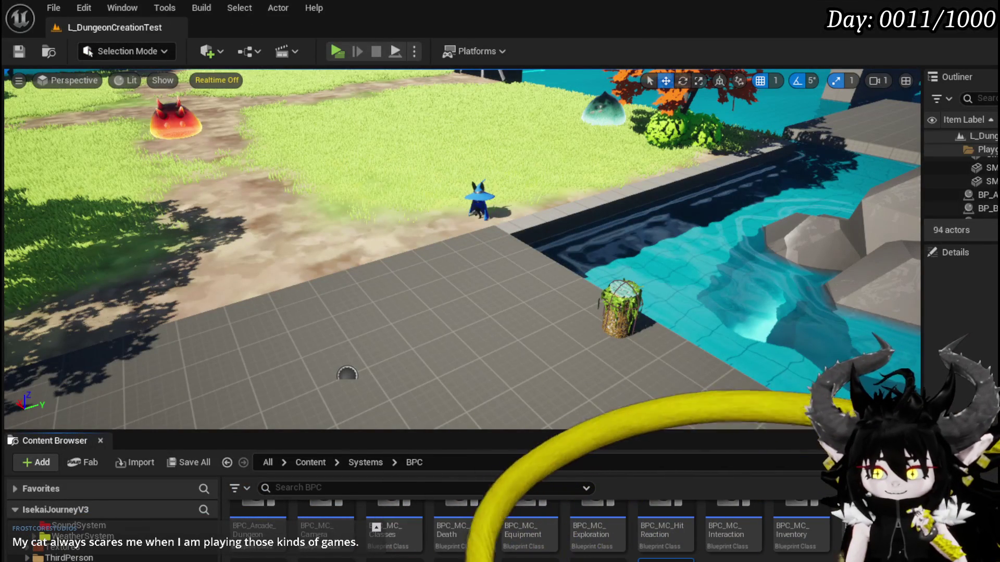
scroll(112, 541, up, 3)
scroll(112, 541, up, 2)
scroll(112, 542, down, 2)
scroll(101, 552, down, 2)
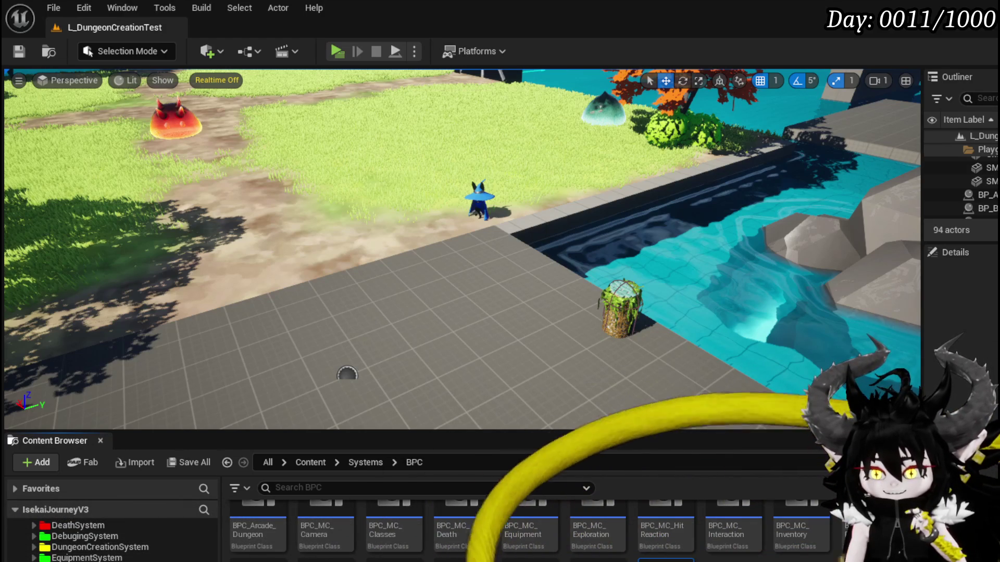
scroll(112, 541, down, 2)
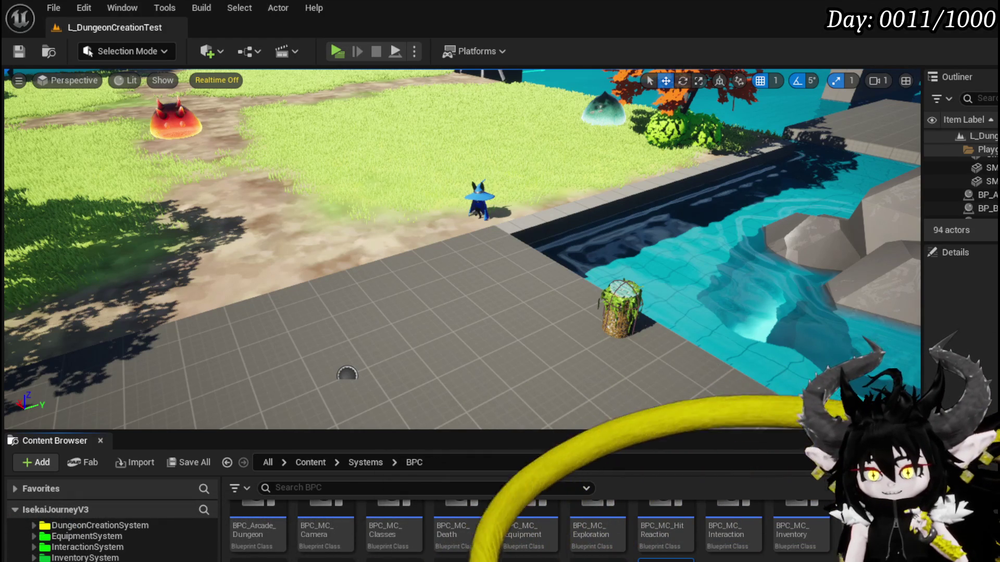
scroll(112, 542, down, 3)
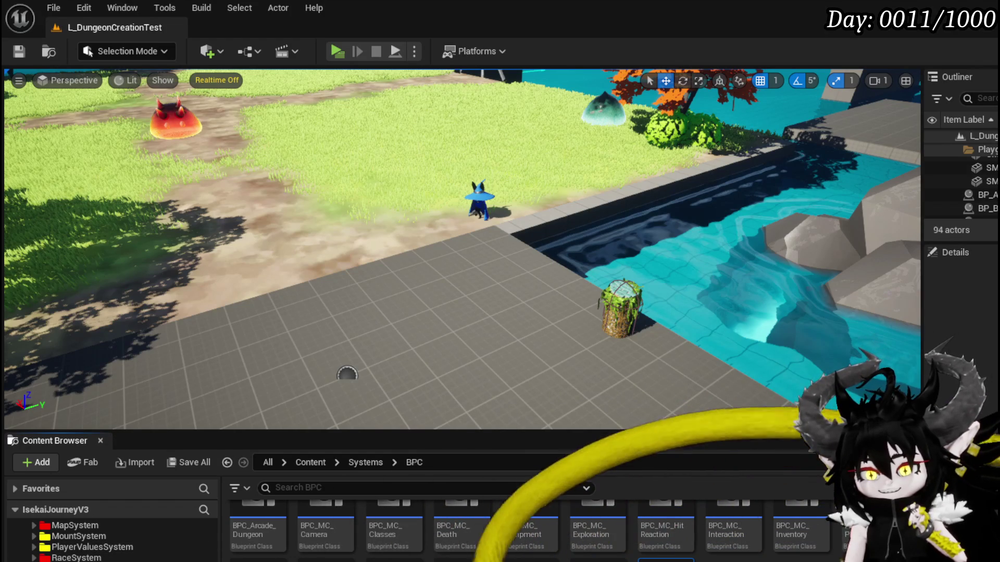
scroll(112, 542, down, 2)
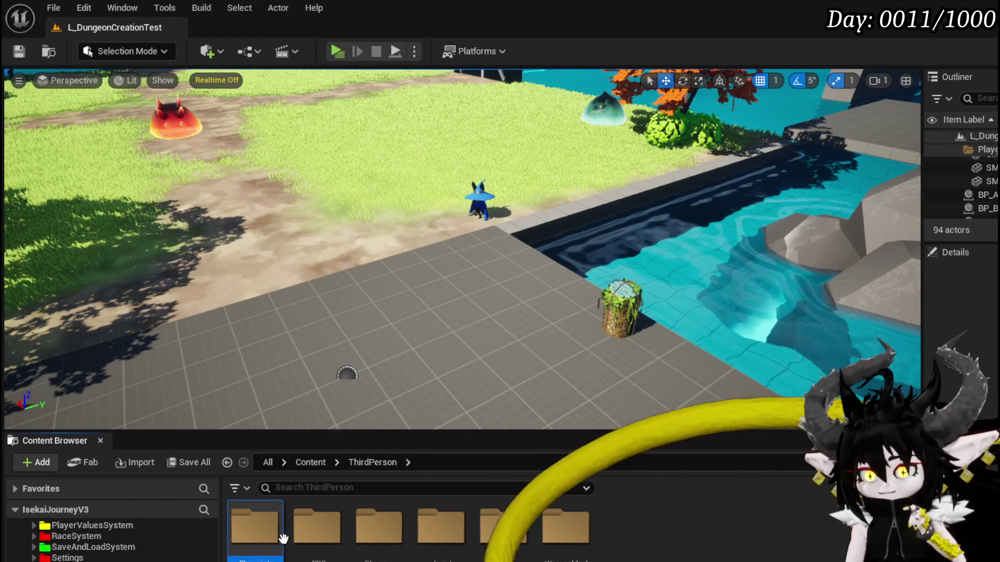
double_click(255, 526)
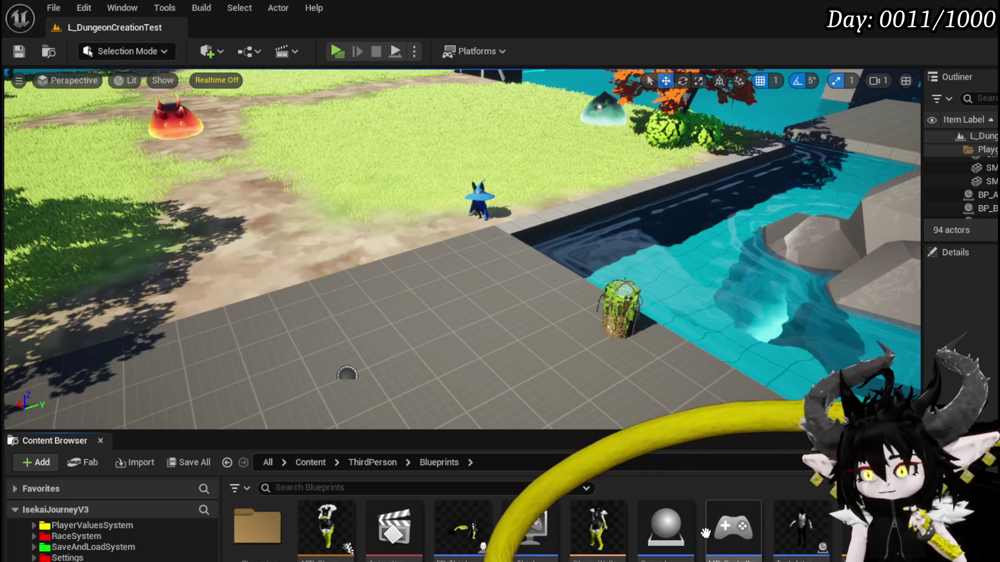
double_click(477, 522)
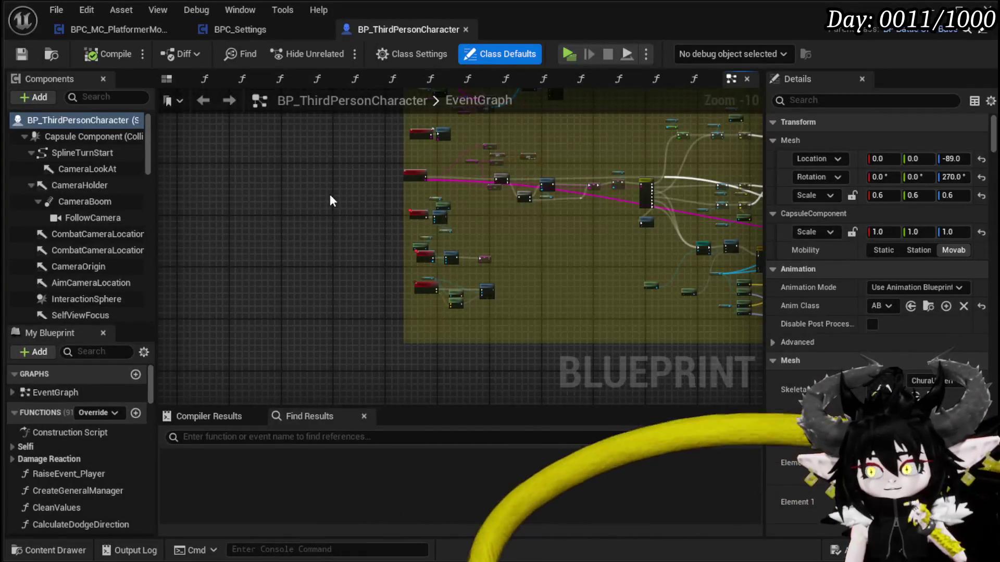
- Bring the Is Valid and Add Mapping Context nodes into view and save the blueprint
mouse_move(544, 181)
mouse_down()
mouse_move(495, 220)
mouse_move(479, 191)
mouse_move(495, 196)
mouse_move(317, 319)
mouse_up()
scroll(436, 167, up, 12)
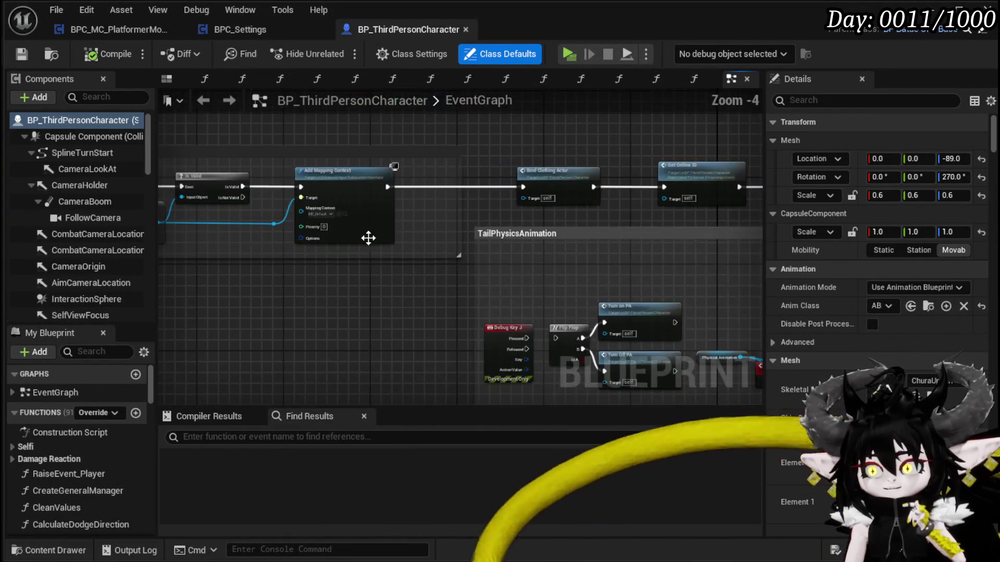
scroll(356, 242, down, 3)
drag(472, 288, 269, 292)
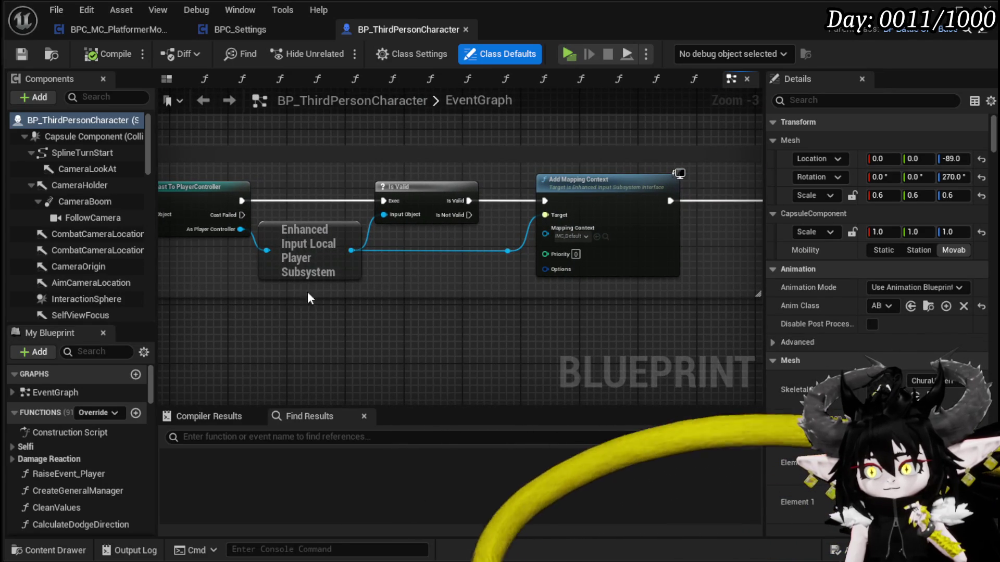
click(25, 53)
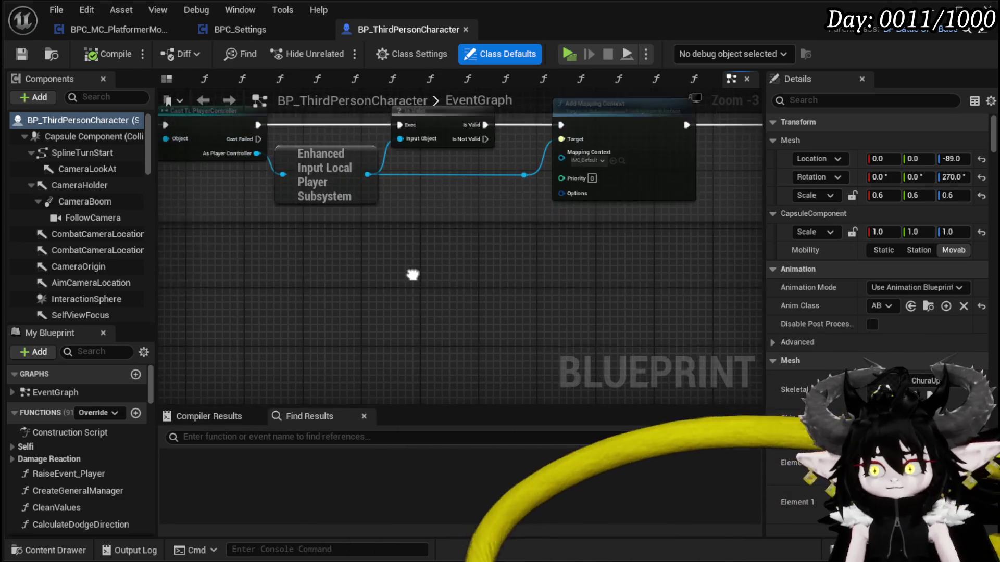
mouse_move(370, 165)
mouse_down()
mouse_move(391, 179)
mouse_move(312, 271)
mouse_up()
- Add Get Enhanced Input User Settings and an Is Mapping Context Registered node from the subsystem
text(get enhan)
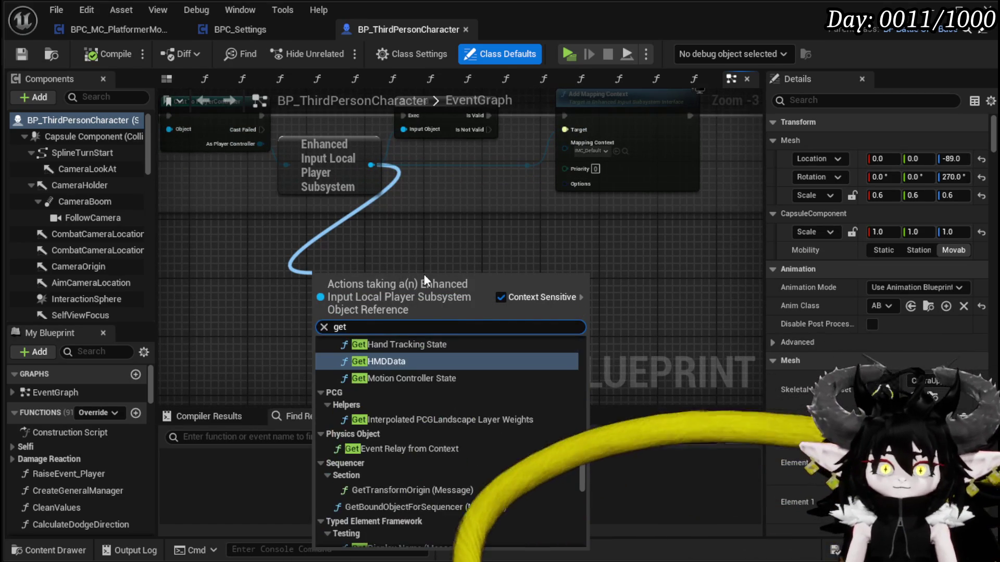
key(Return)
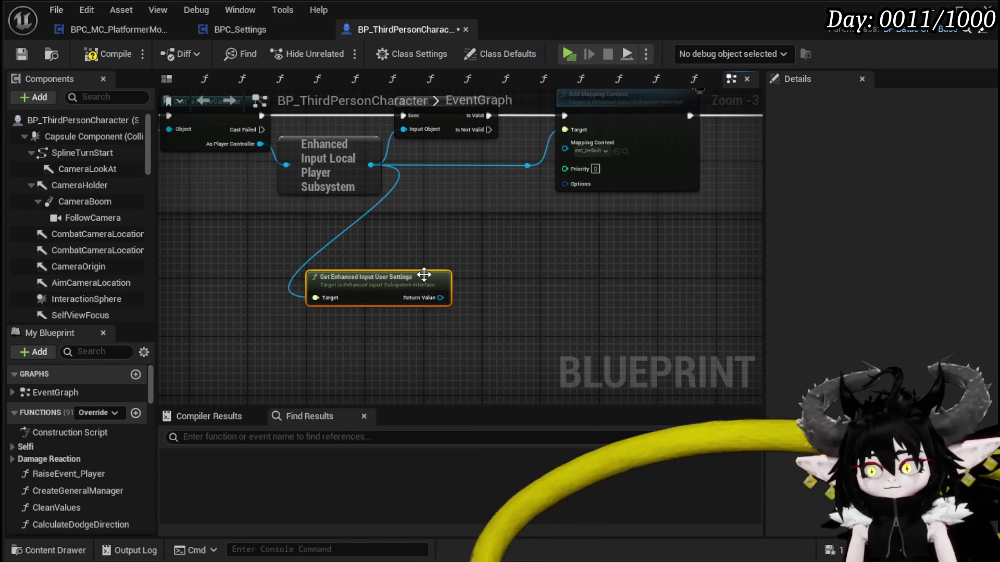
drag(441, 297, 522, 302)
text(is mapping)
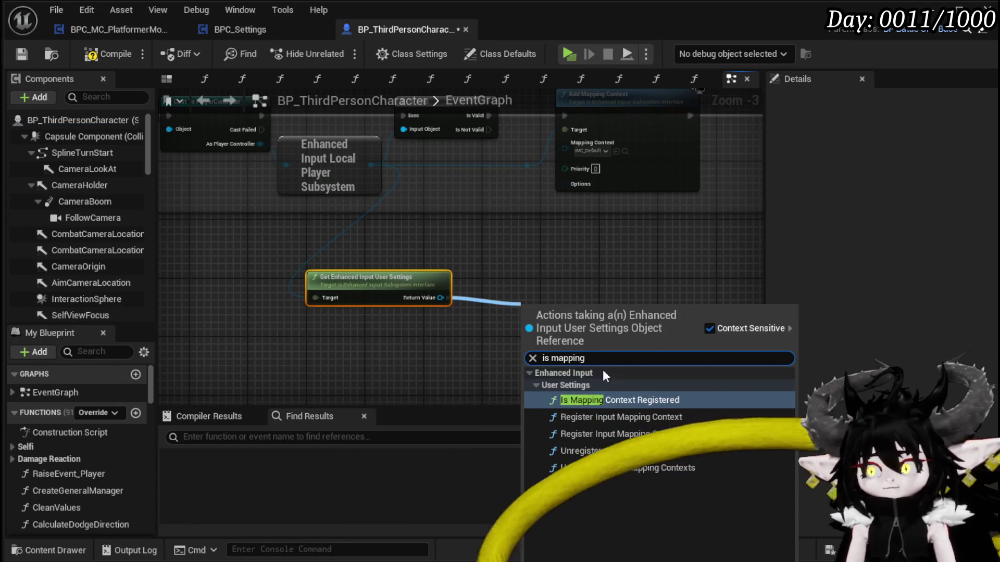
click(595, 399)
drag(586, 315, 550, 292)
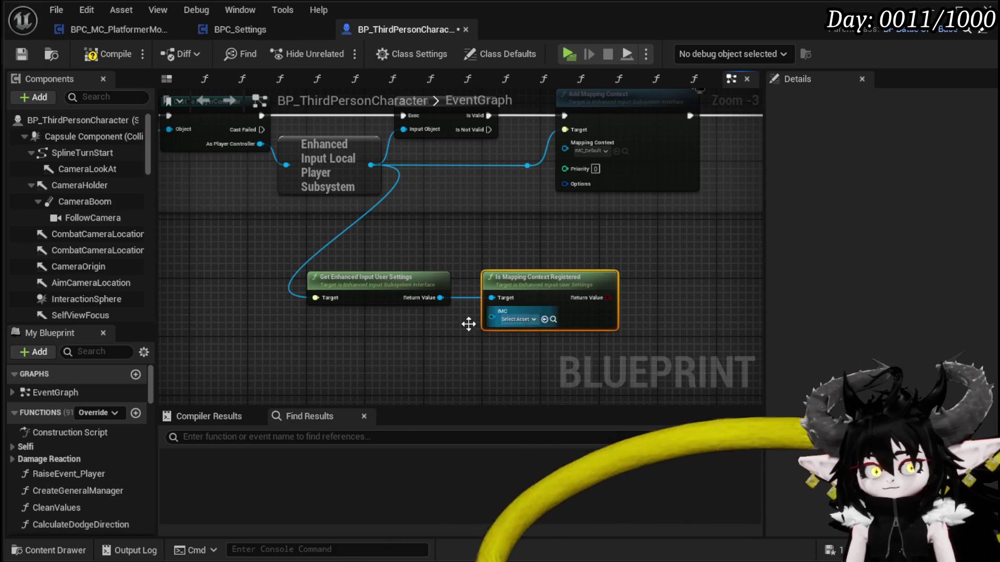
- Set the registration check's mapping context to IMC_Default and move it near the chain
click(392, 340)
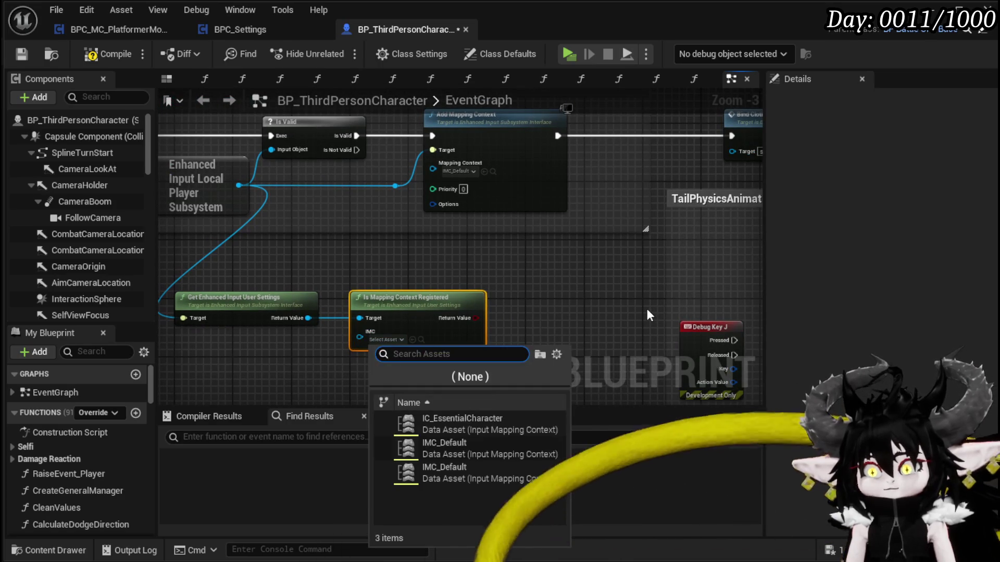
text(IMAC)
key(BackSpace)
key(BackSpace)
key(BackSpace)
text(NC)
key(BackSpace)
key(BackSpace)
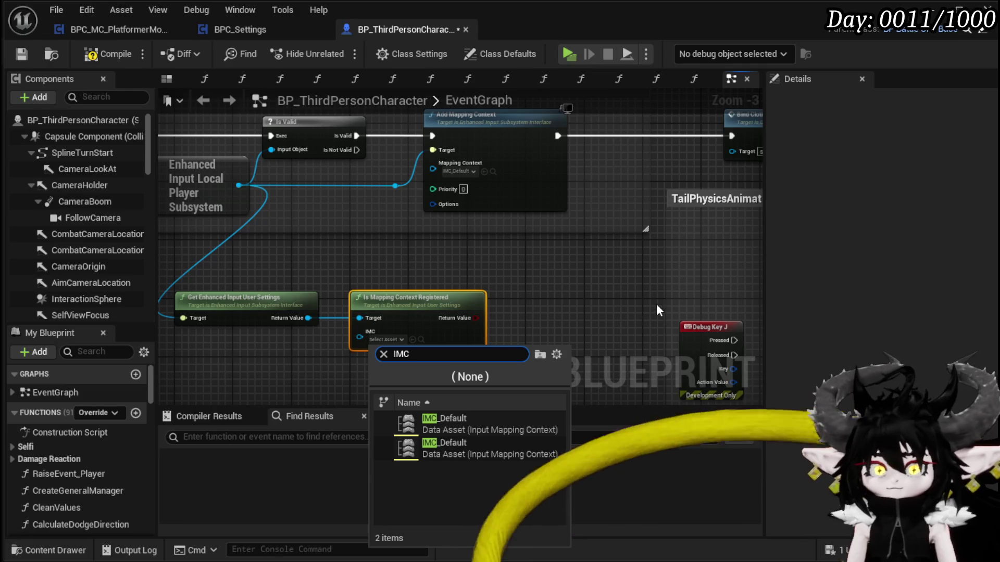
click(473, 419)
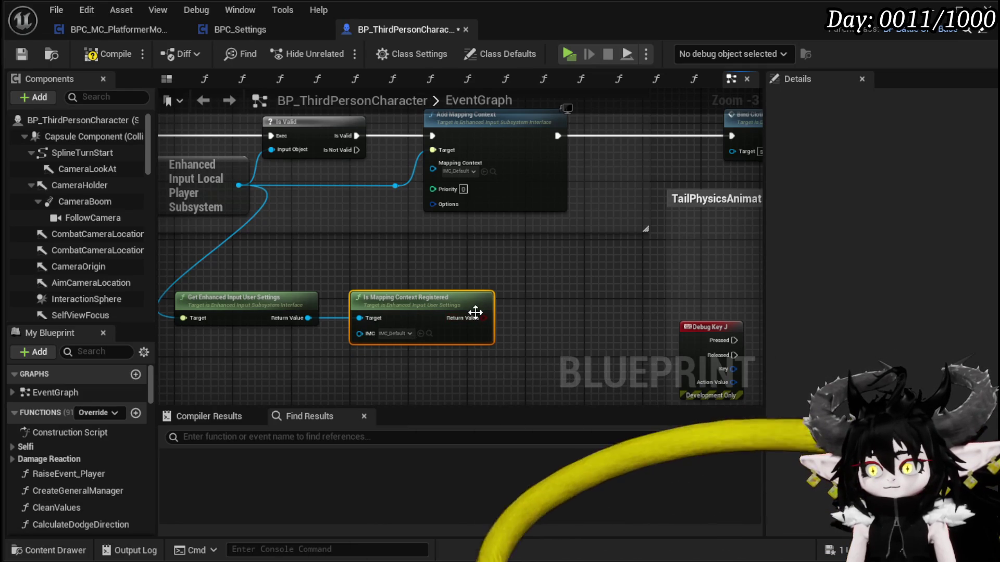
mouse_move(479, 304)
mouse_down()
mouse_move(590, 274)
mouse_move(471, 309)
mouse_move(567, 278)
mouse_move(562, 229)
mouse_up()
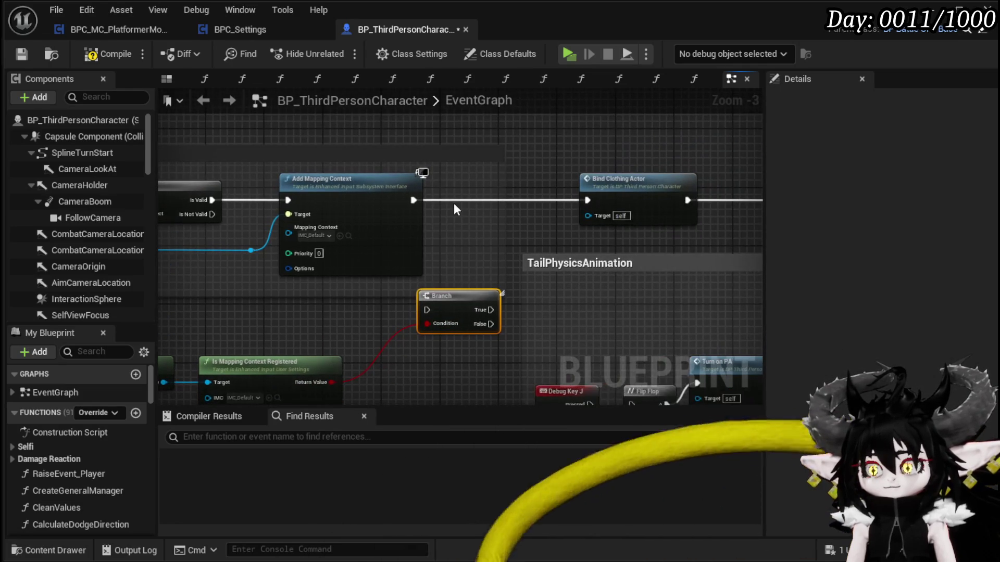
- Wire Add Mapping Context into a Branch whose True output continues to Bind Clothing Actor
drag(436, 211, 406, 226)
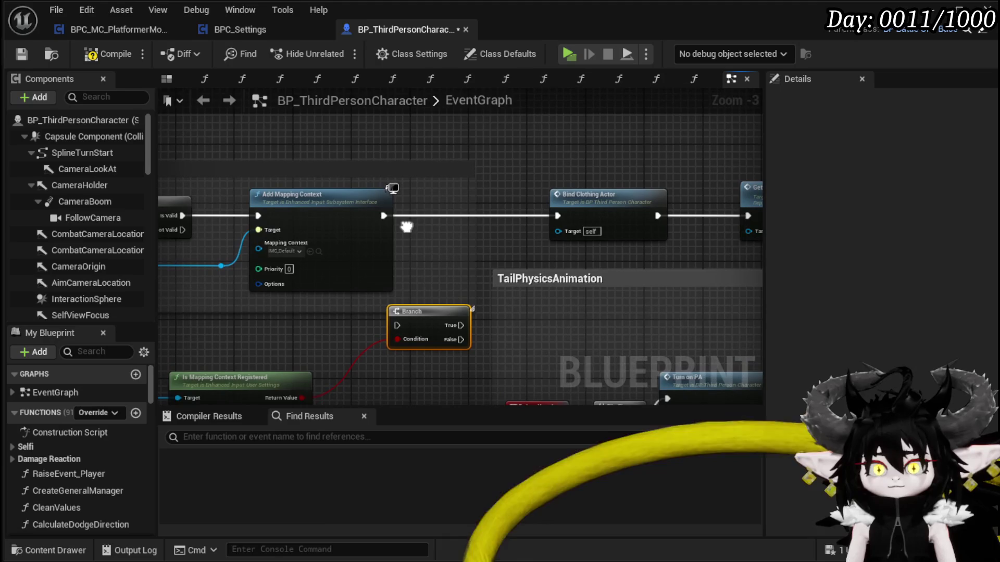
drag(397, 326, 400, 325)
drag(423, 325, 466, 325)
drag(561, 214, 562, 215)
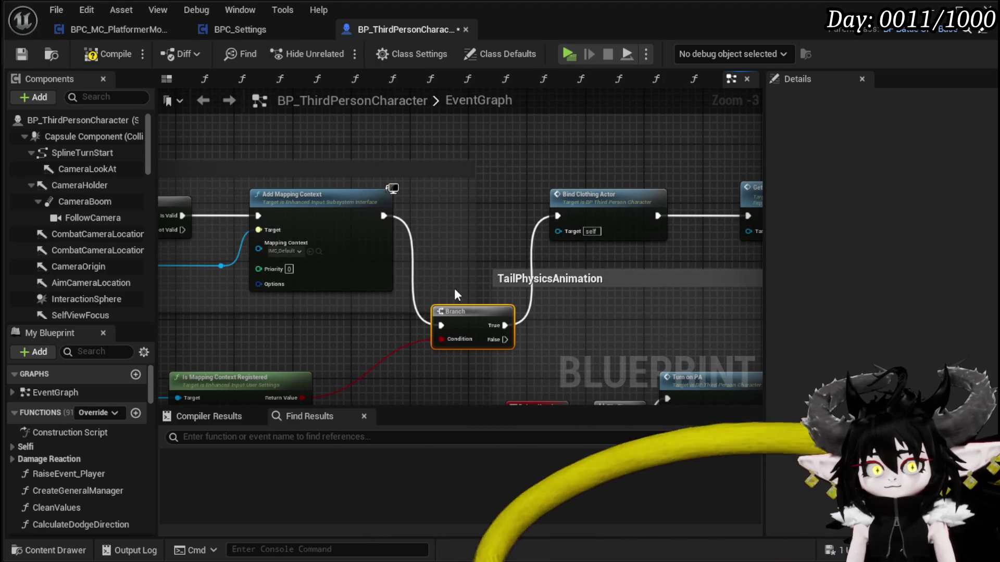
drag(439, 276, 552, 180)
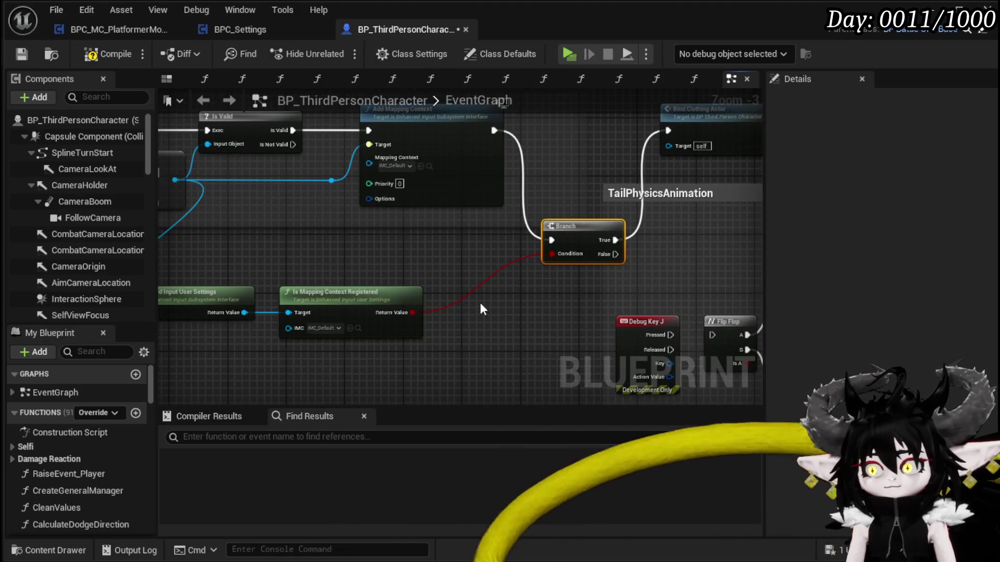
drag(480, 310, 525, 326)
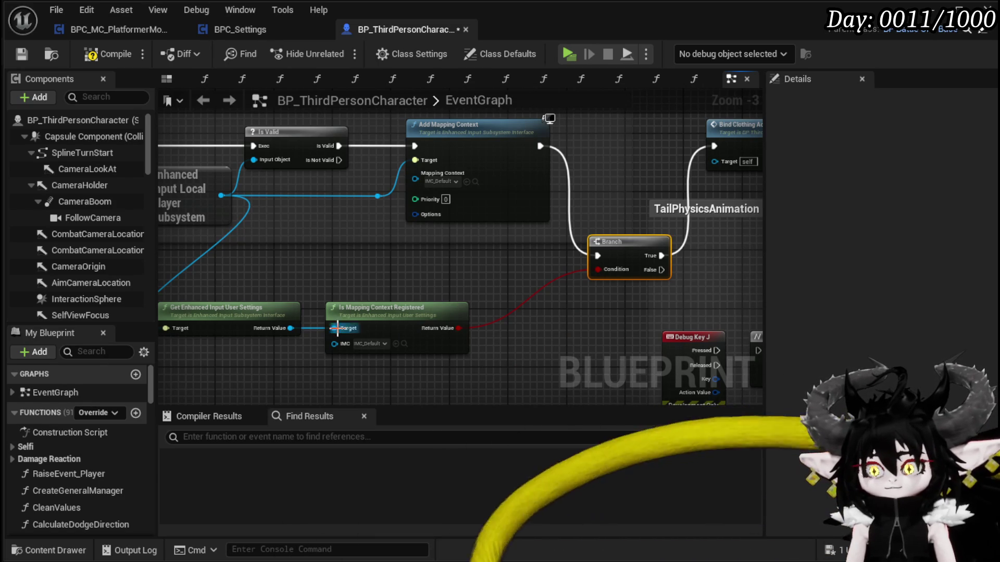
drag(290, 328, 326, 367)
- Add a Register Input Mapping Context node and place it beneath the Branch
text(Register )
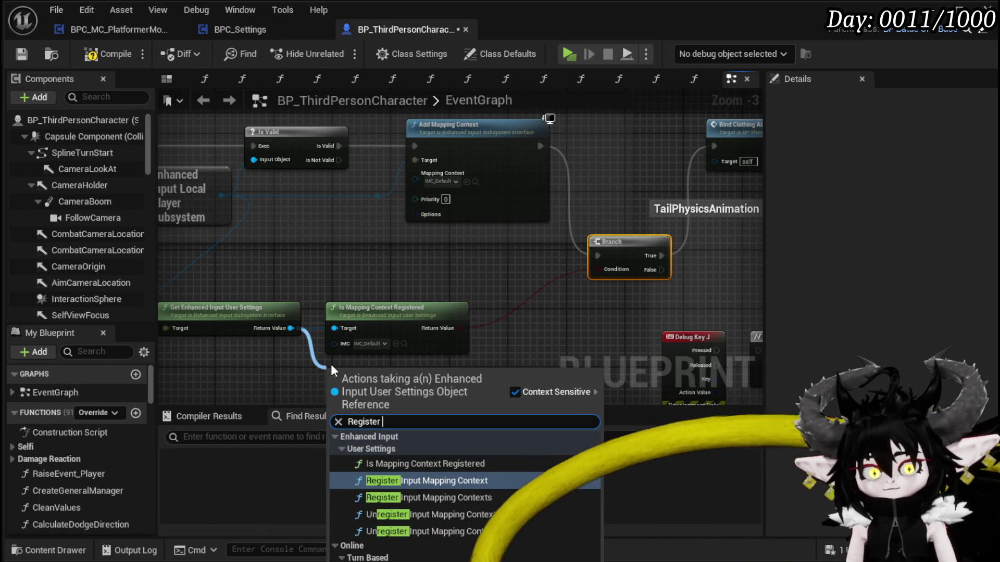
text(input mapp)
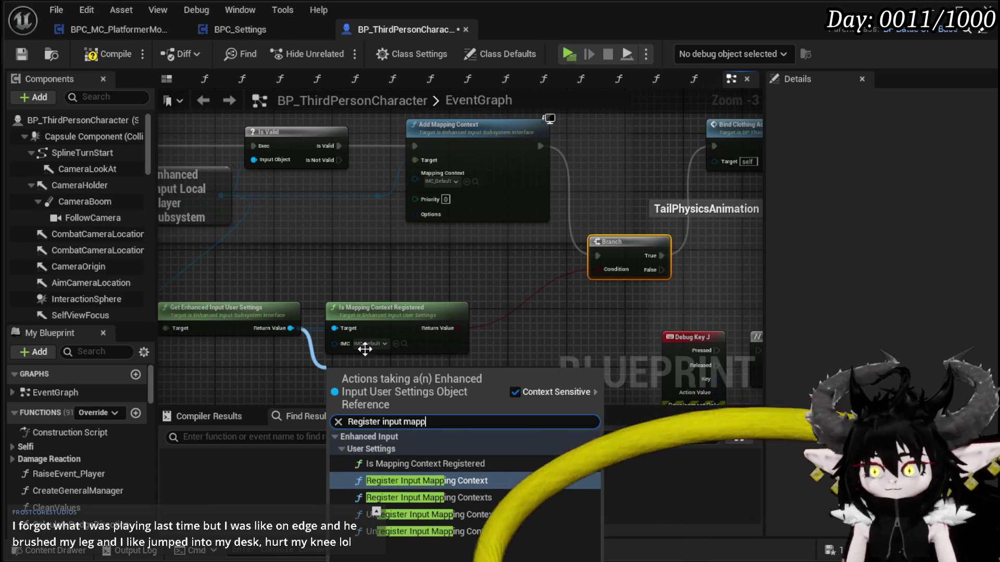
click(450, 480)
mouse_move(505, 321)
mouse_down()
mouse_move(473, 283)
mouse_move(447, 285)
mouse_move(449, 300)
mouse_up()
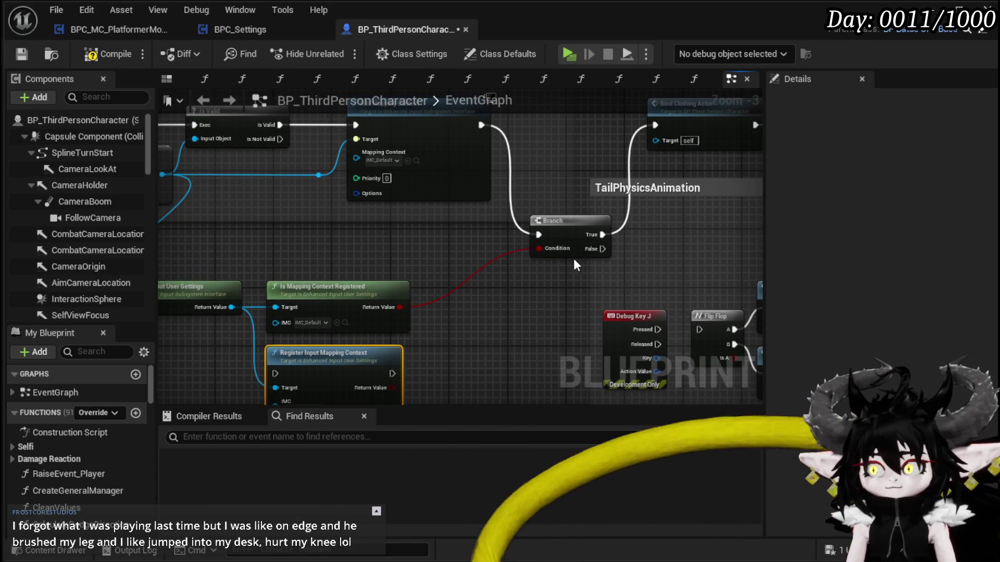
mouse_move(607, 249)
mouse_down()
mouse_move(561, 249)
mouse_move(247, 383)
mouse_move(590, 277)
mouse_move(629, 249)
mouse_move(399, 315)
mouse_up()
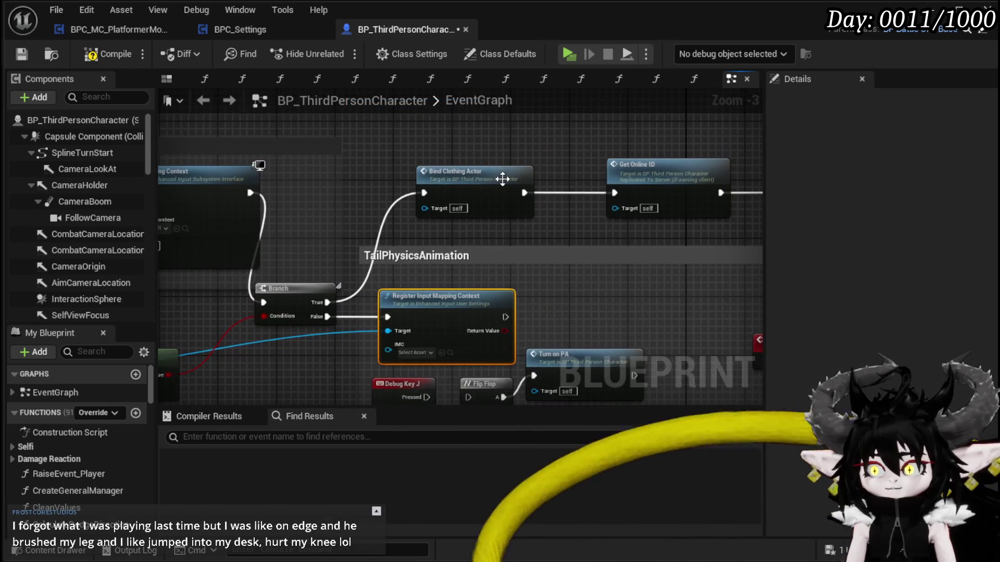
mouse_move(328, 186)
mouse_down()
mouse_move(425, 179)
mouse_move(438, 229)
mouse_move(500, 229)
mouse_move(358, 230)
mouse_up()
mouse_move(318, 336)
mouse_down()
mouse_move(360, 229)
mouse_move(346, 230)
mouse_up()
mouse_move(530, 353)
mouse_down()
mouse_move(521, 338)
mouse_move(454, 306)
mouse_up()
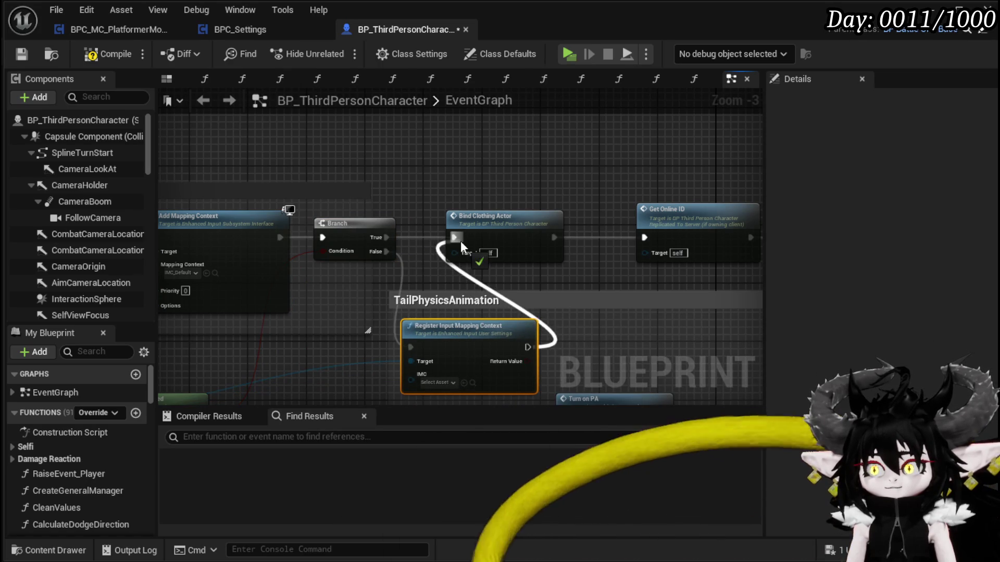
- Connect the registration to Bind Clothing Actor, set its context to IMC_Default, and save
drag(460, 241, 460, 240)
click(461, 323)
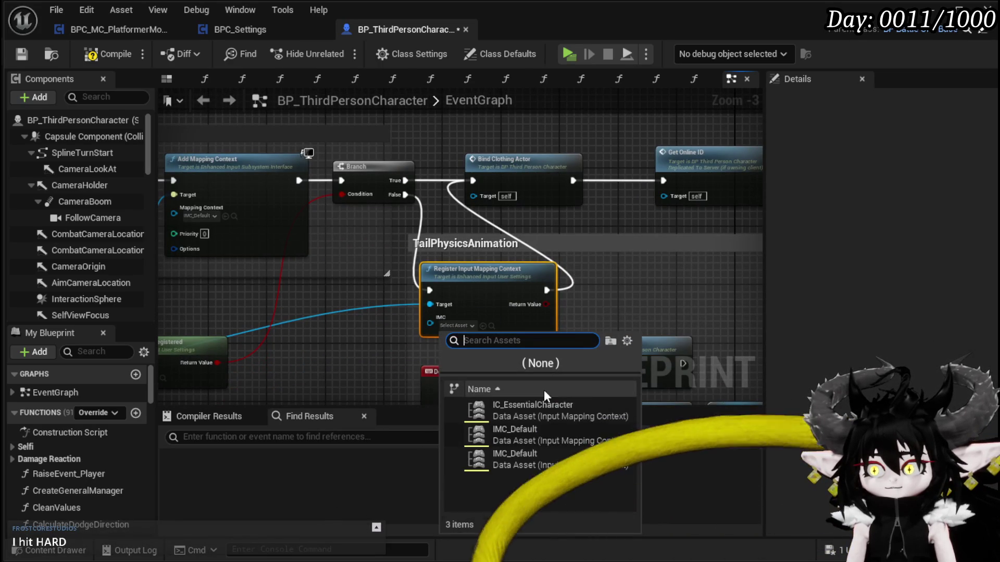
click(514, 430)
drag(404, 347, 492, 335)
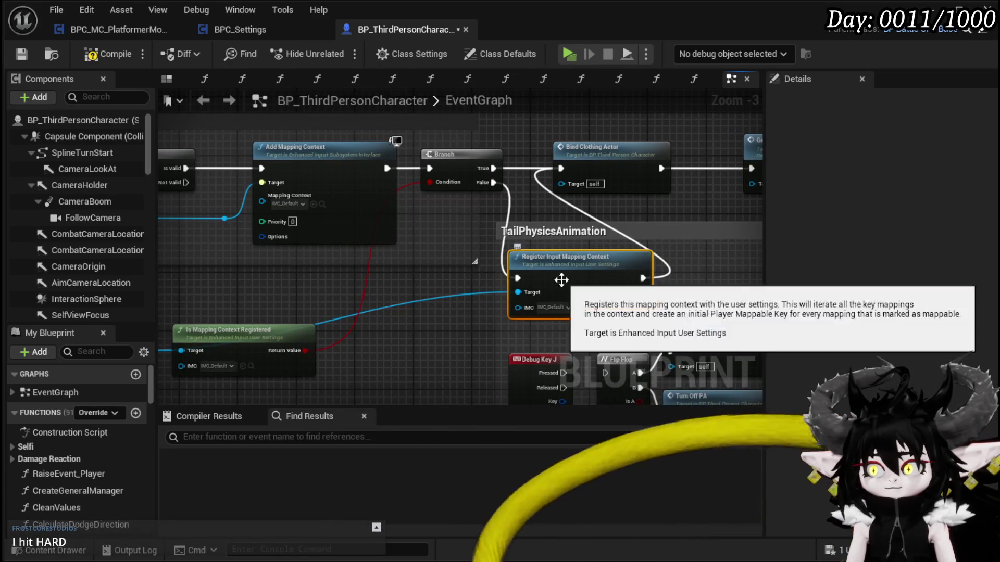
scroll(394, 339, down, 1)
mouse_move(468, 297)
mouse_down()
mouse_move(490, 348)
mouse_move(523, 326)
mouse_up()
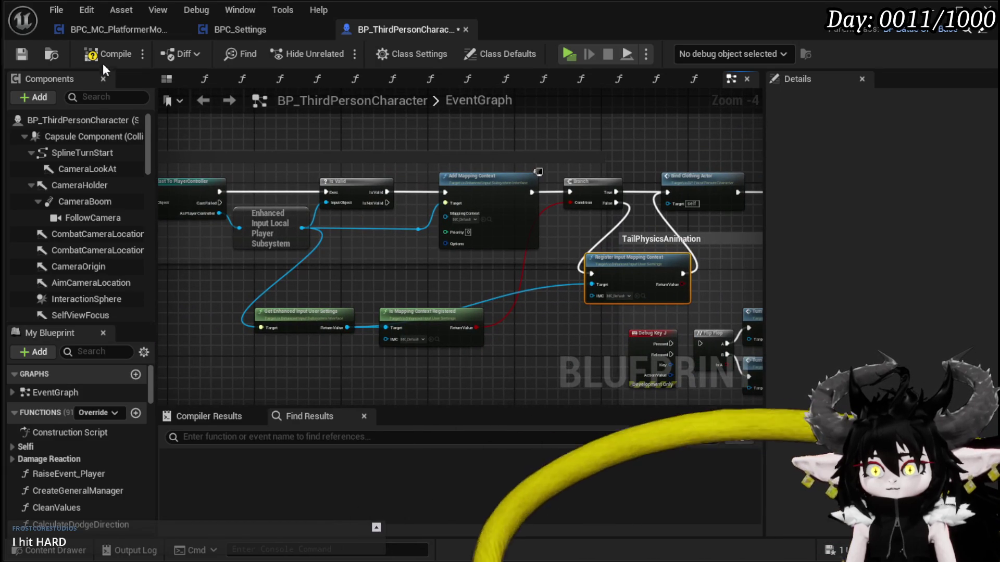
click(20, 52)
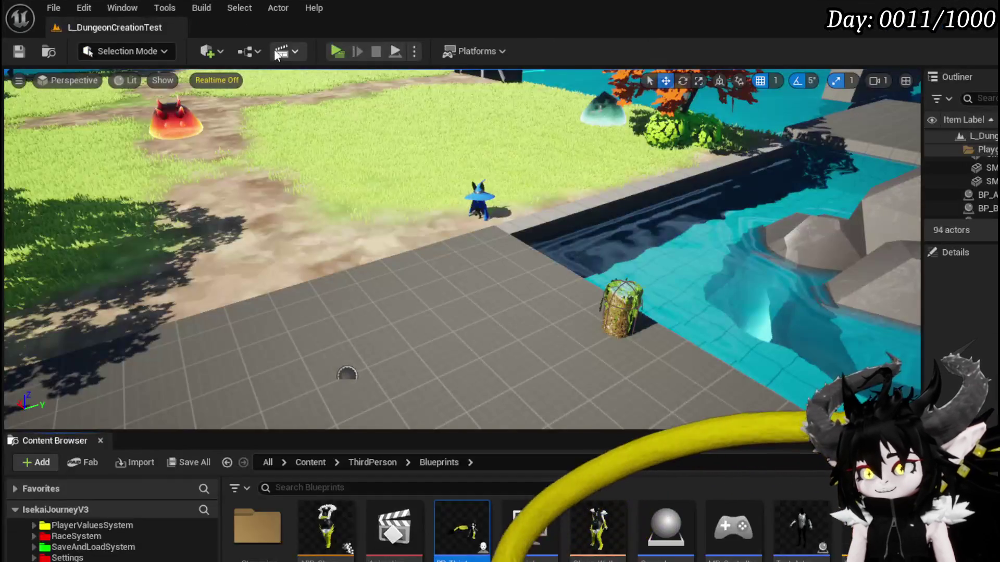
- Play-test the character's movement, end the preview, and return to the character Blueprint
click(338, 48)
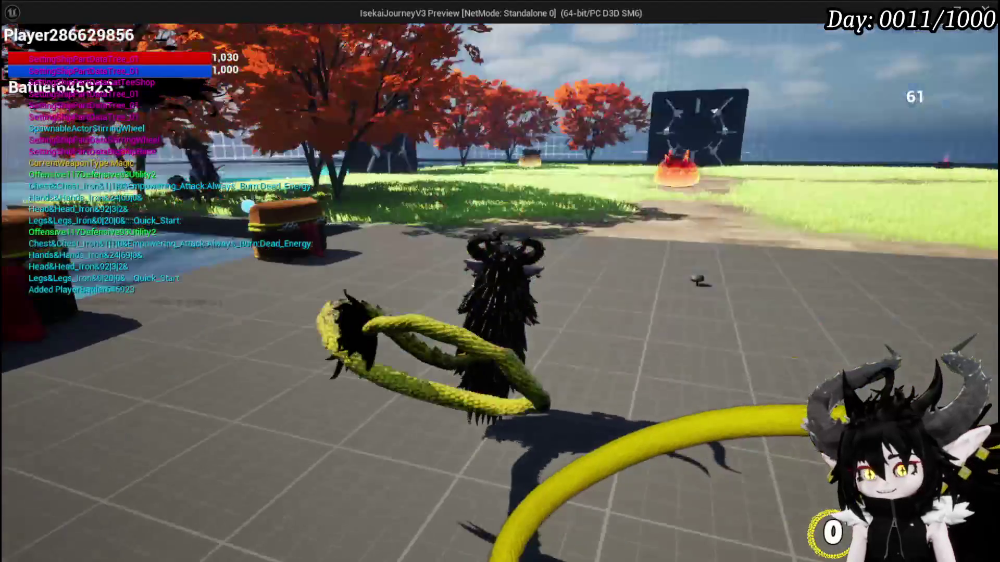
key(d)
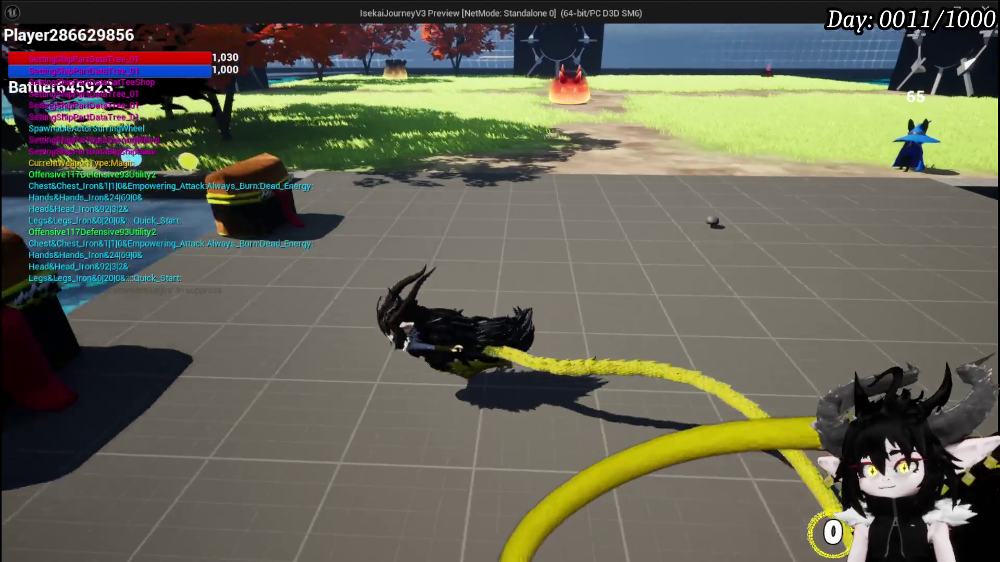
key(w)
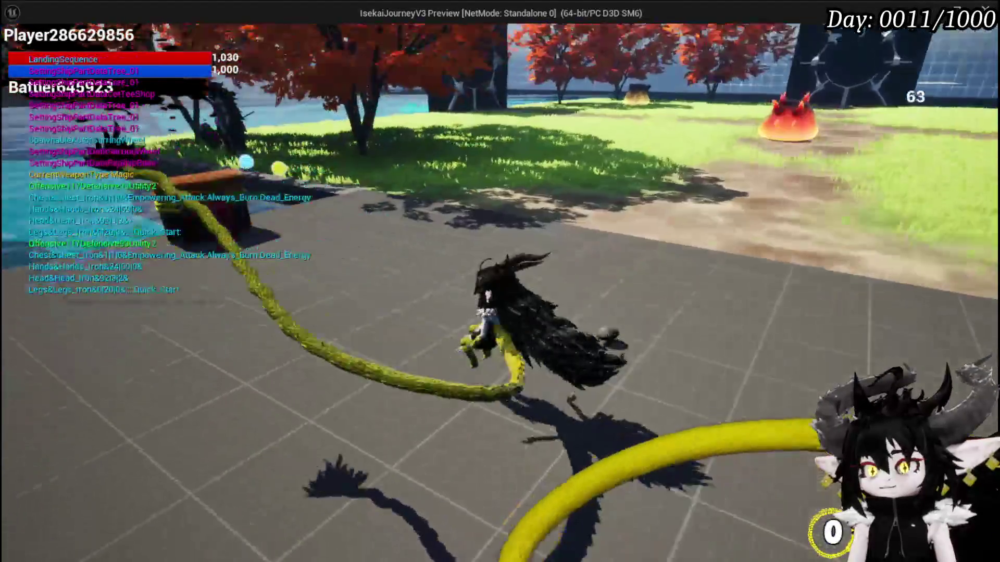
key(w)
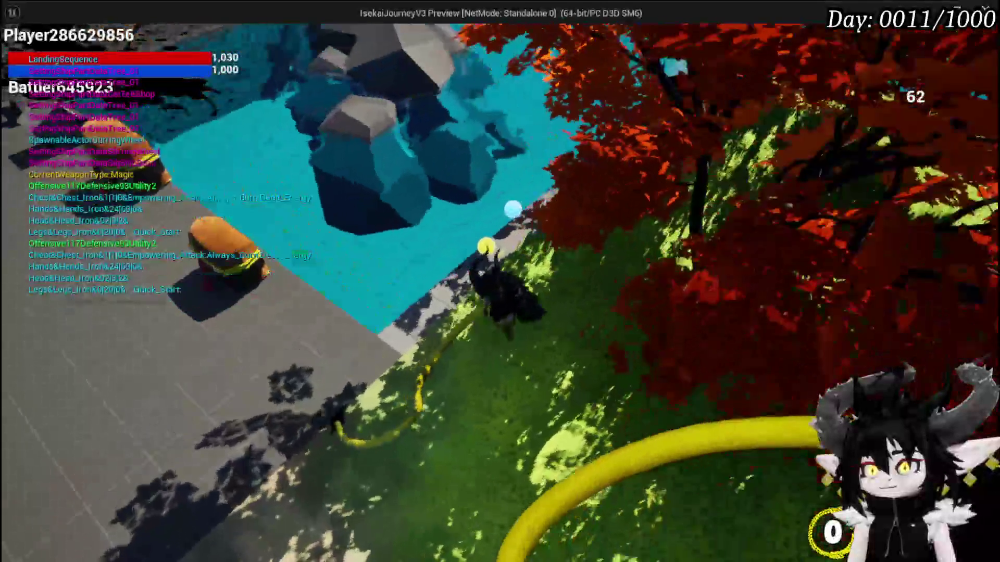
key(w)
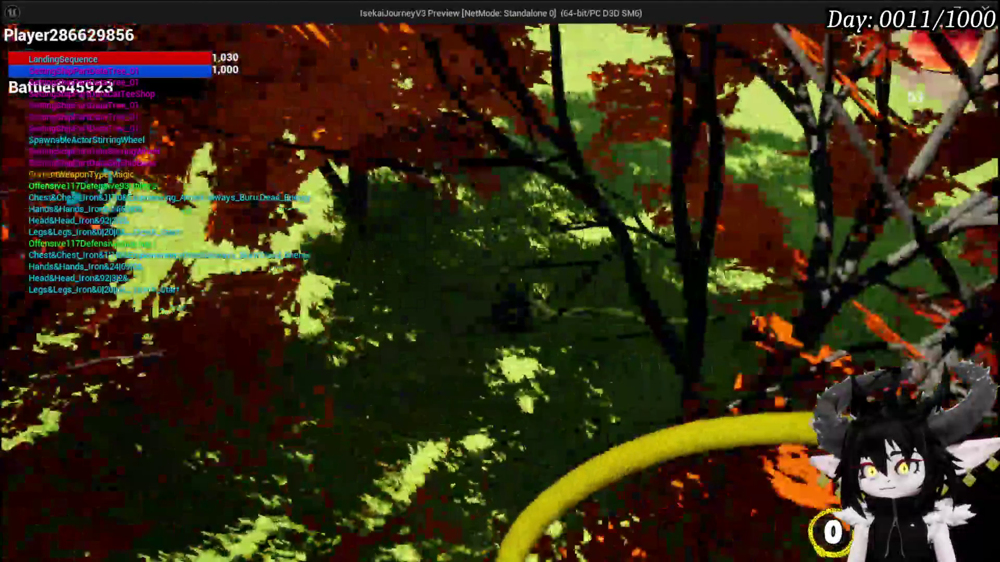
key(w)
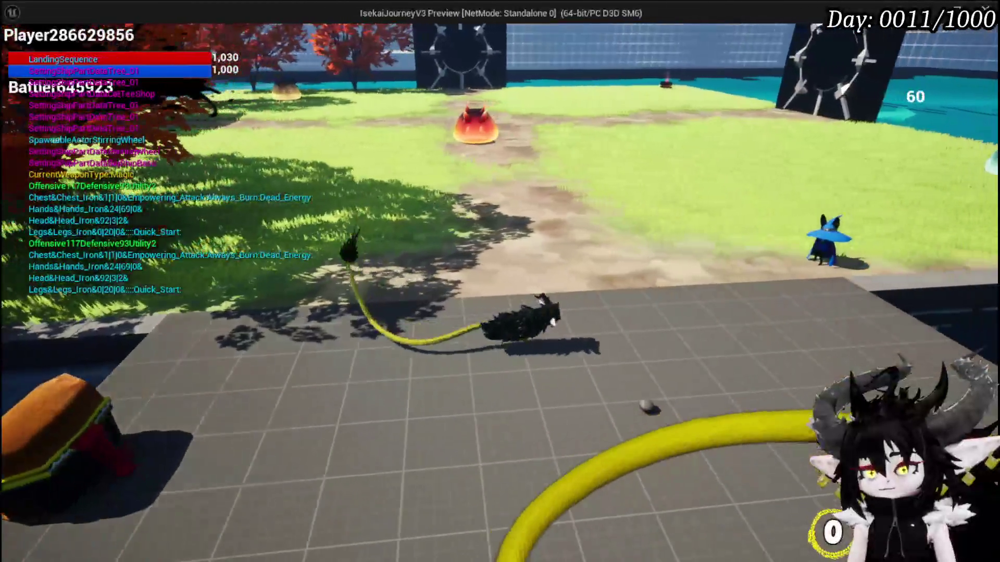
key(Escape)
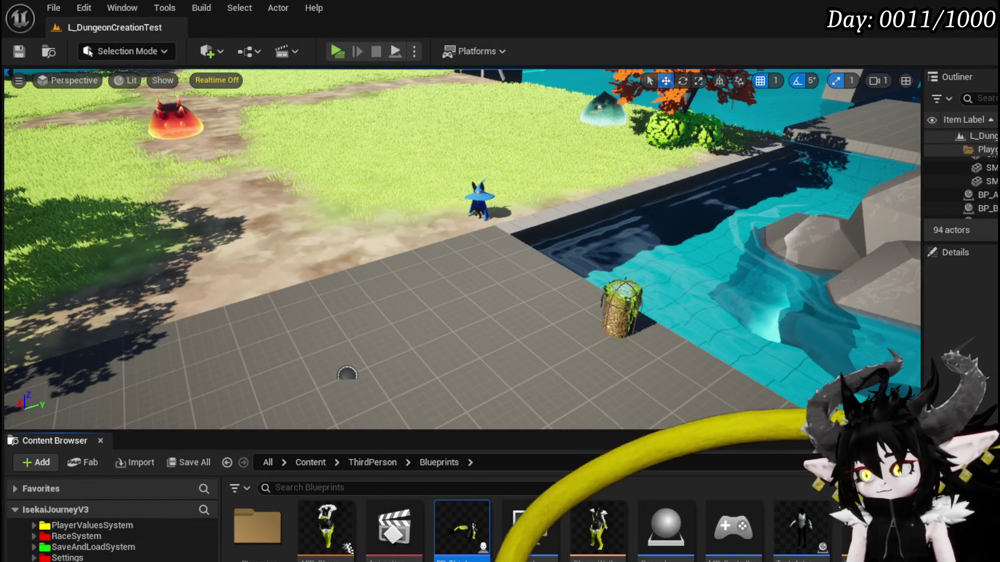
key(alt+Tab)
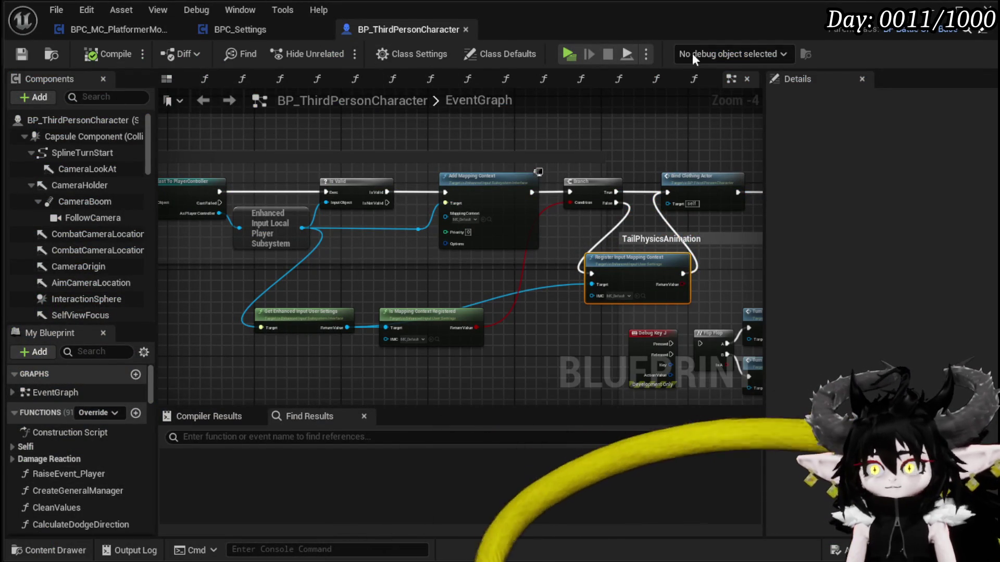
- In Systems > Settings > Widget, create a new Widget Blueprint with CommonUserWidget as parent class
key(alt+Tab)
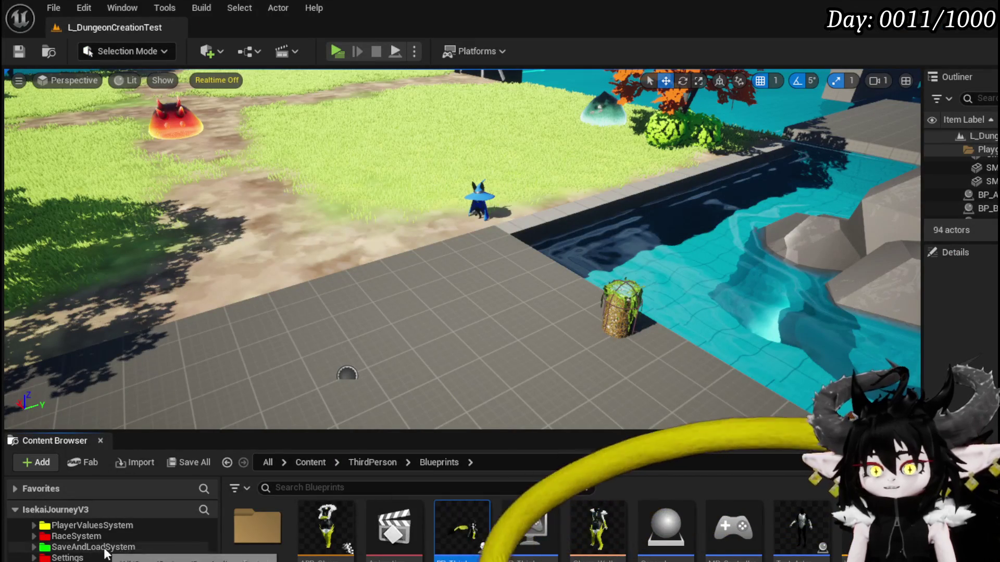
click(69, 558)
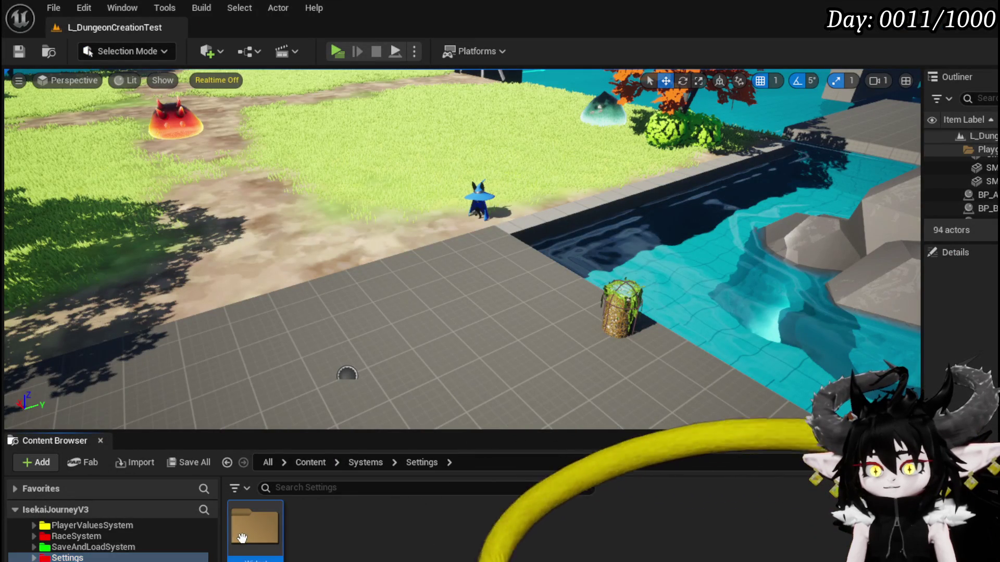
double_click(256, 527)
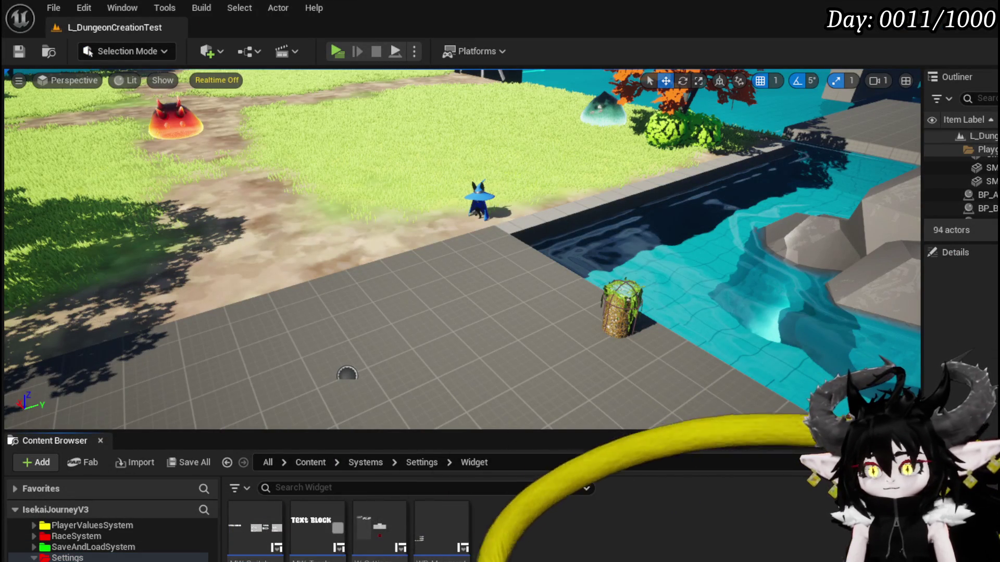
right_click(508, 518)
mouse_move(569, 508)
scroll(592, 542, down, 3)
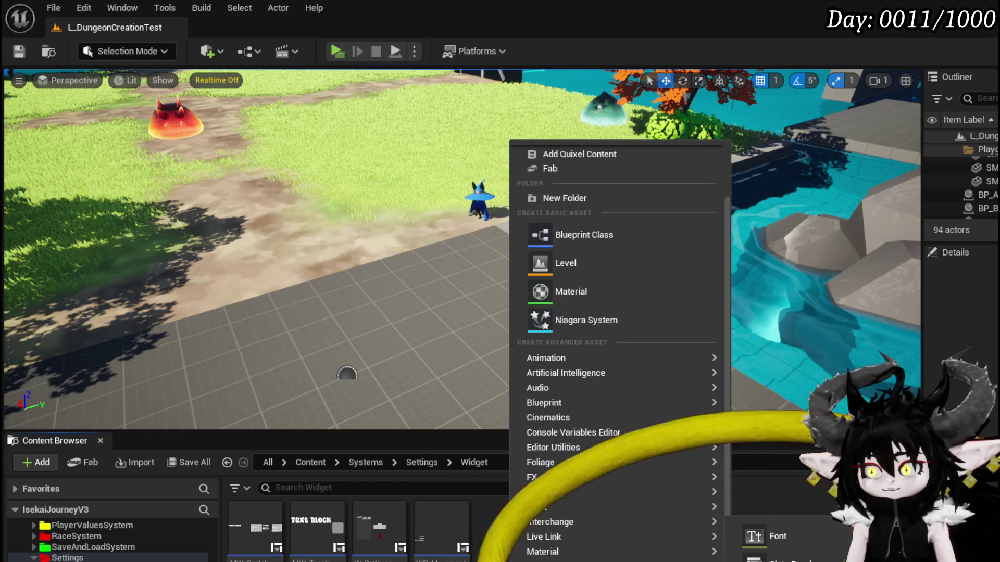
click(648, 427)
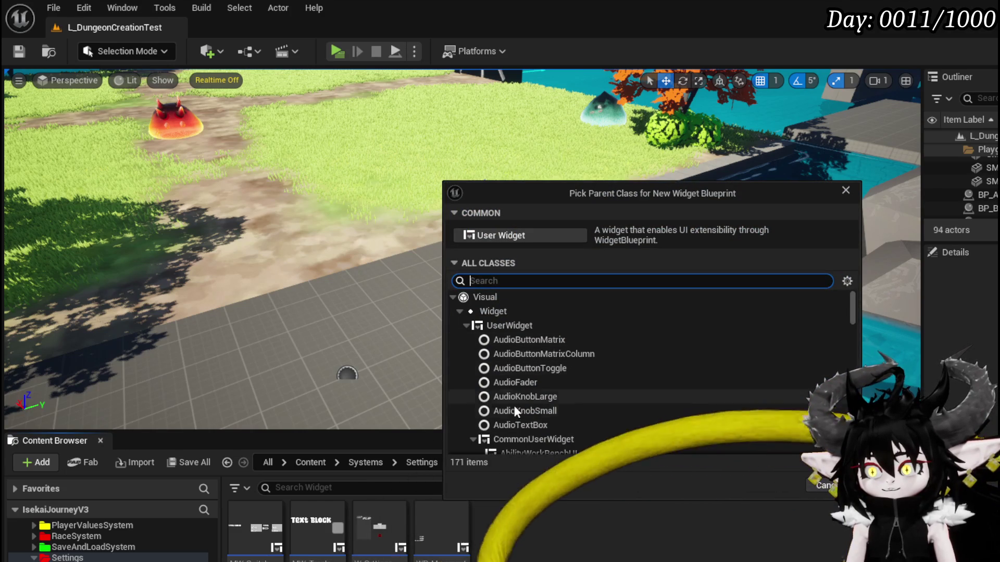
click(517, 438)
key(Return)
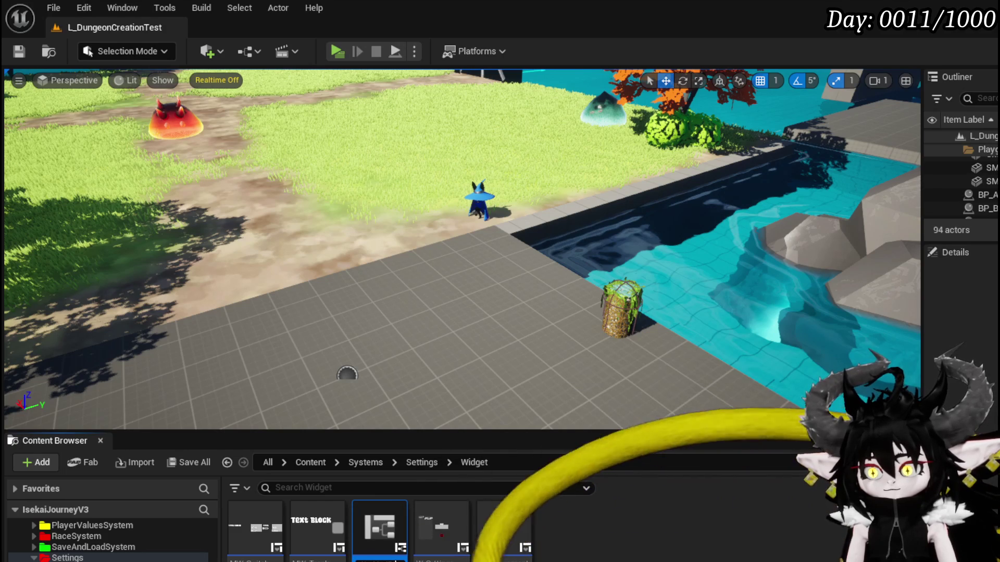
- Name the new widget WP_KeybindSettings, save it, and open it for editing
key(Return)
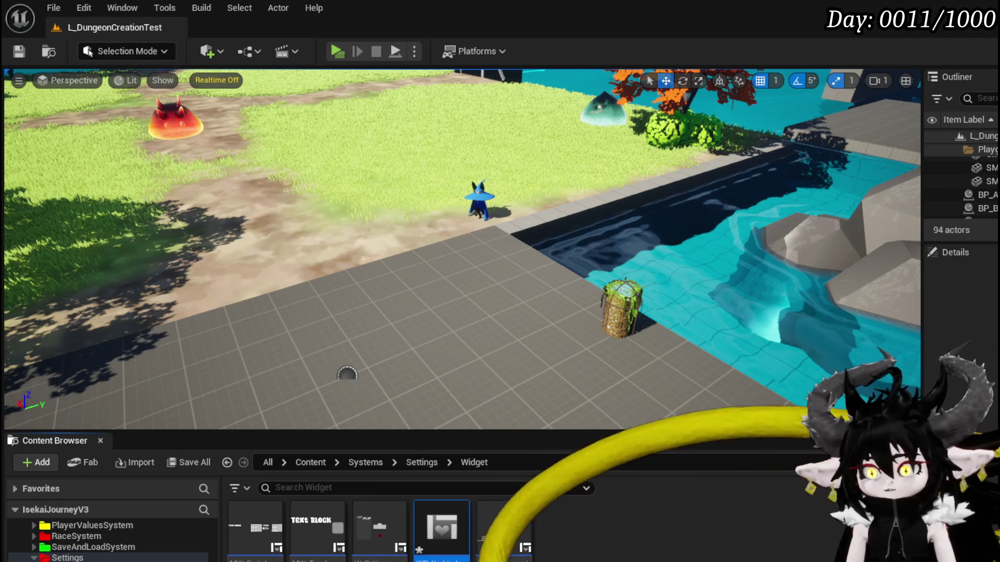
key(ctrl+s)
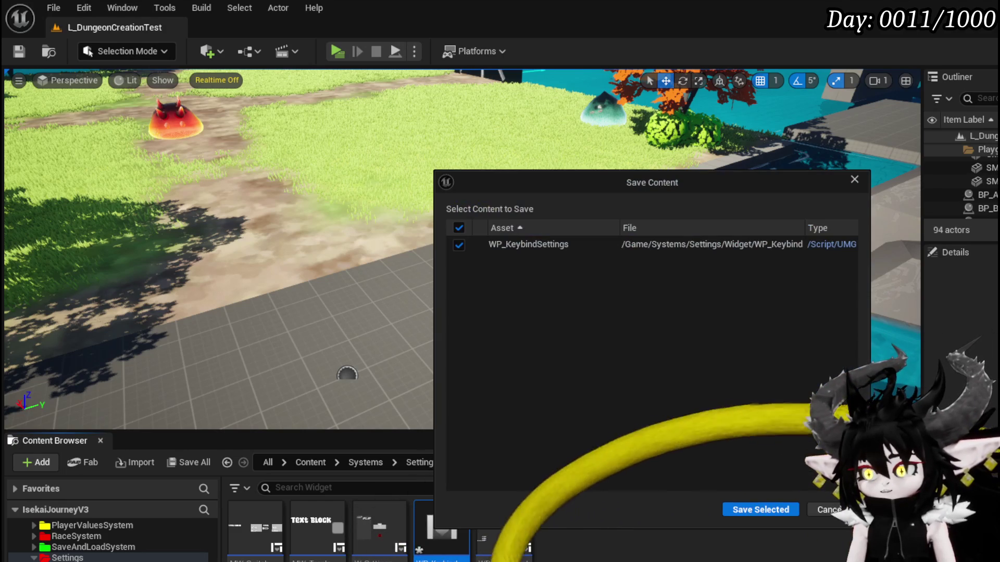
key(Return)
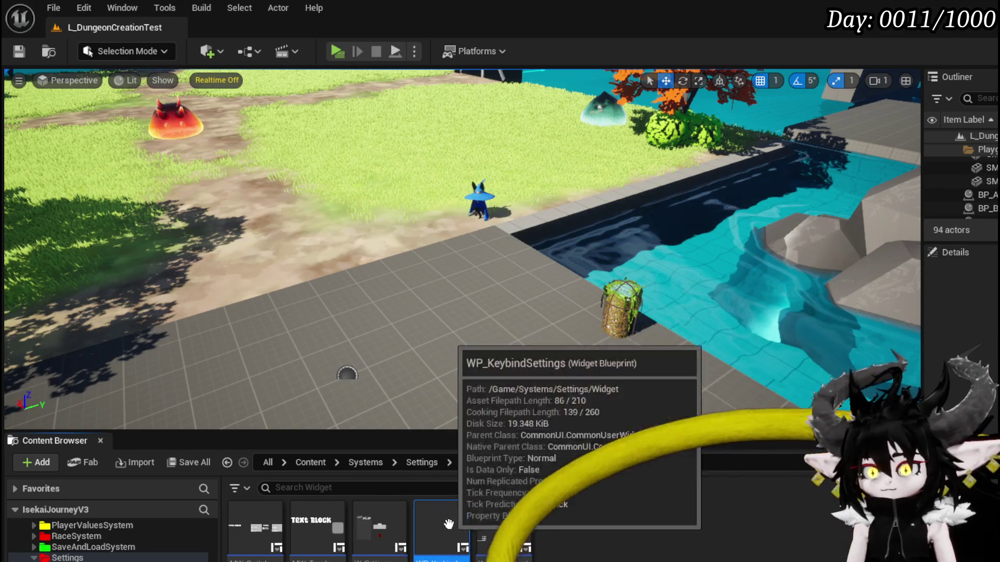
double_click(453, 527)
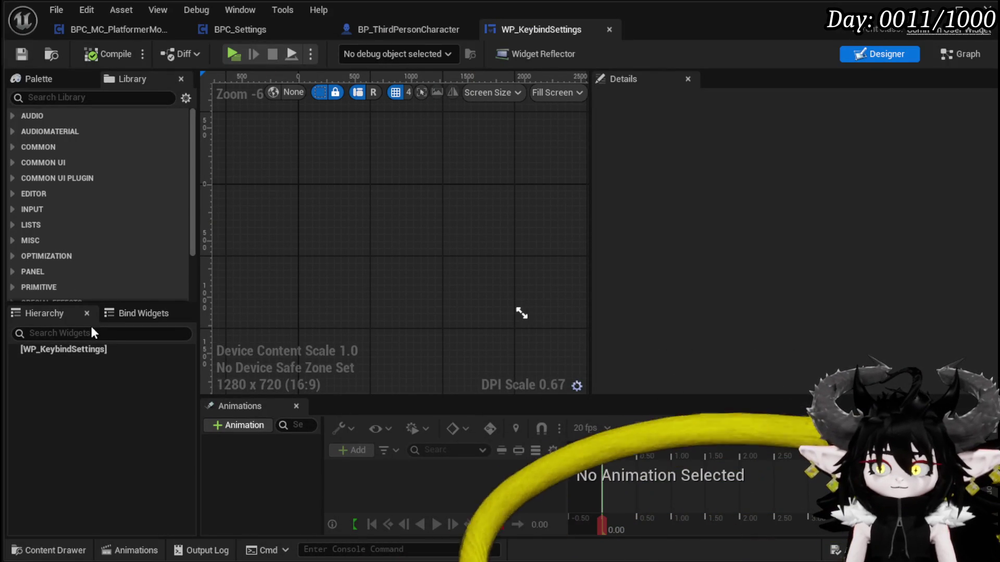
- Add a Canvas Panel from the Library to the widget's canvas
click(78, 333)
text(Canv)
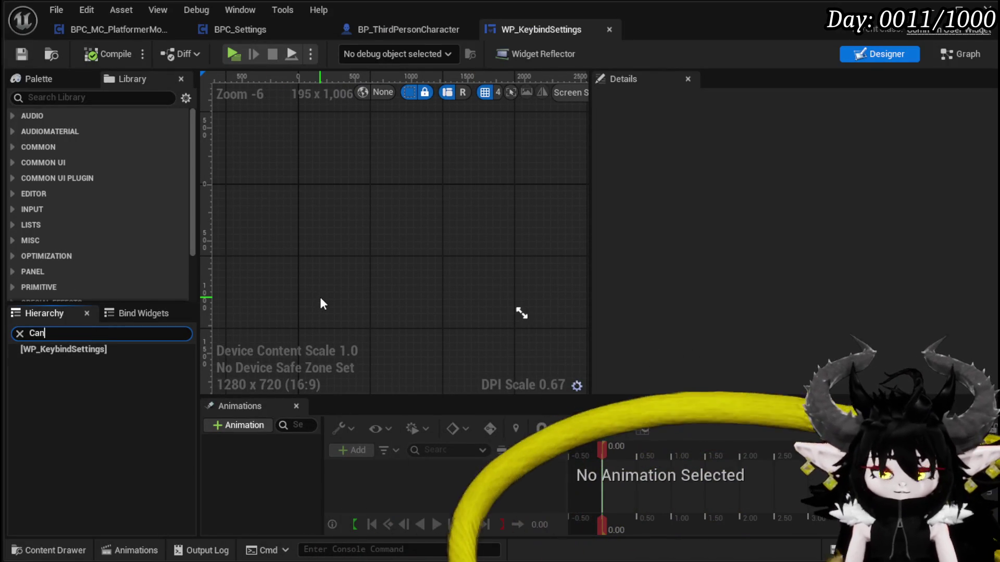
click(49, 98)
text(Can)
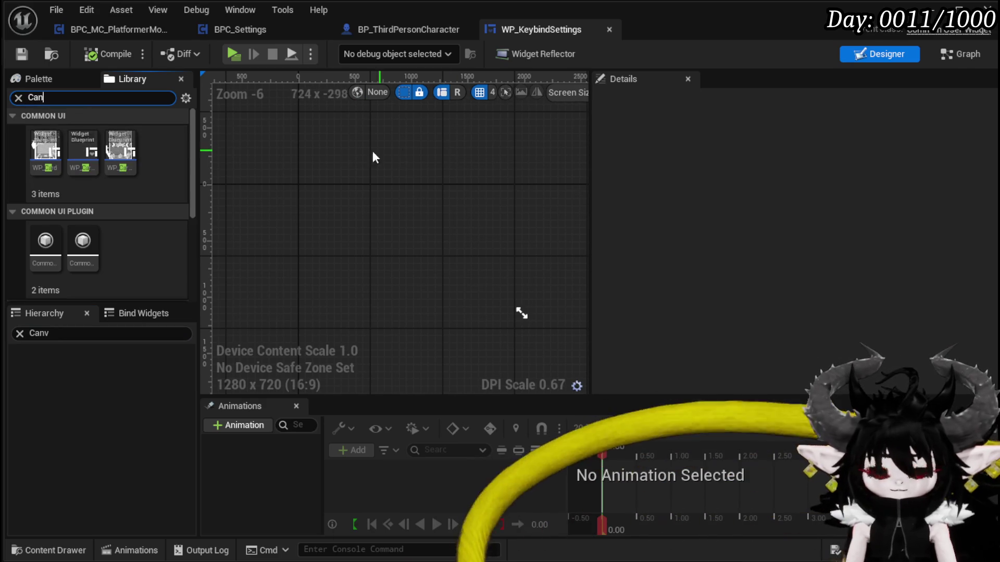
drag(42, 151, 86, 350)
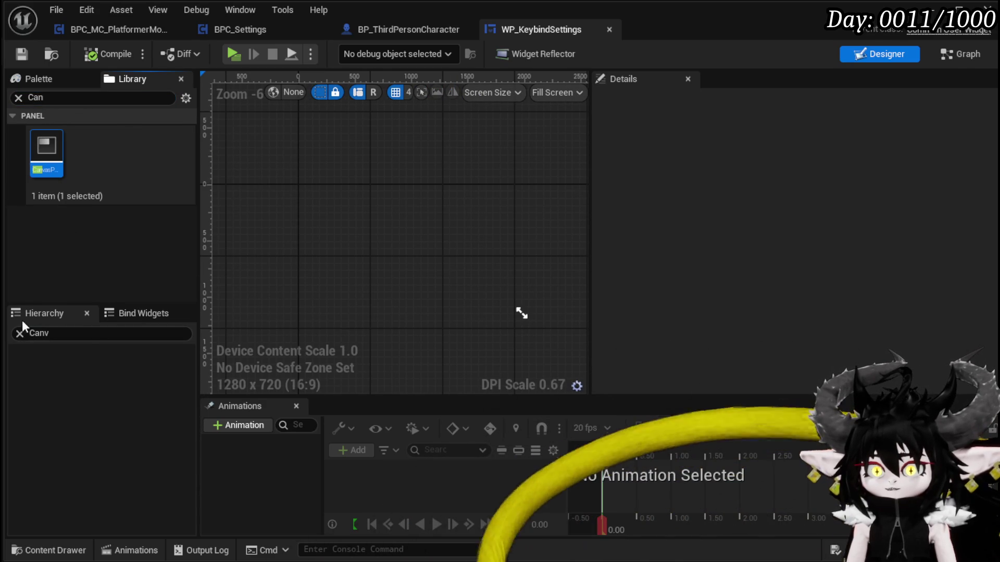
mouse_move(51, 163)
mouse_down()
mouse_move(179, 157)
mouse_move(94, 175)
mouse_move(34, 162)
mouse_move(368, 166)
mouse_up()
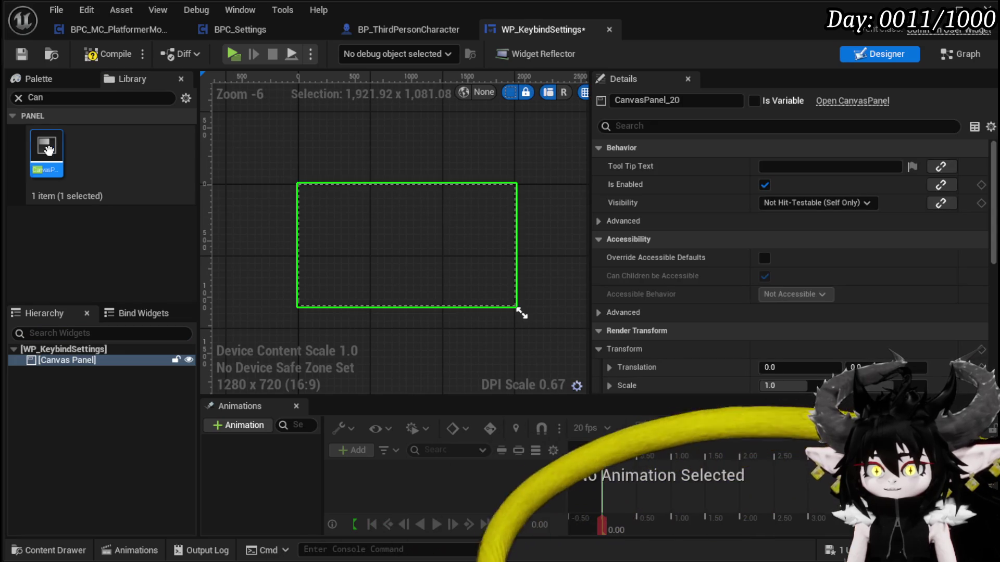
click(19, 97)
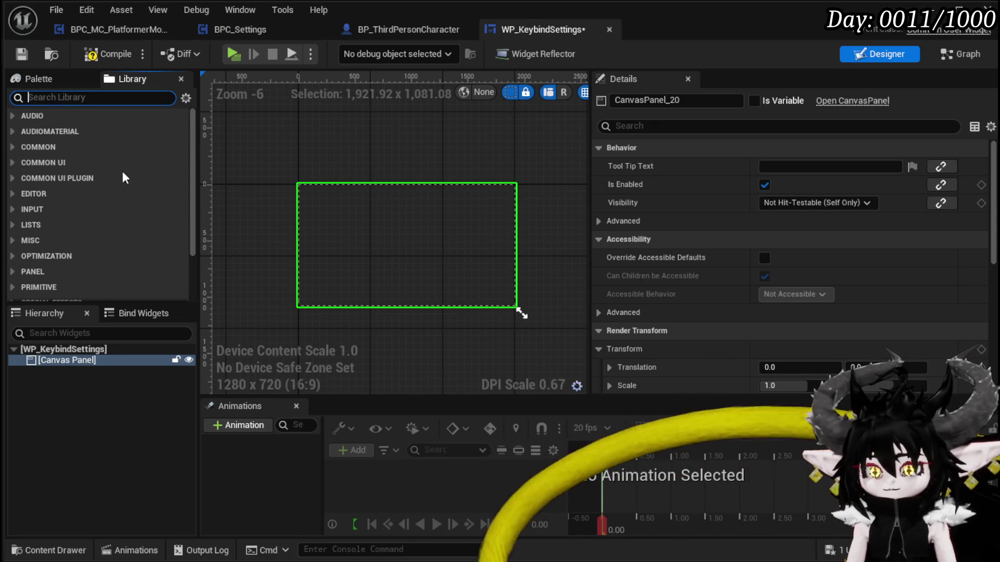
- Place an MW_Text inside the Canvas Panel and widen its box on the canvas
click(104, 60)
text(Text)
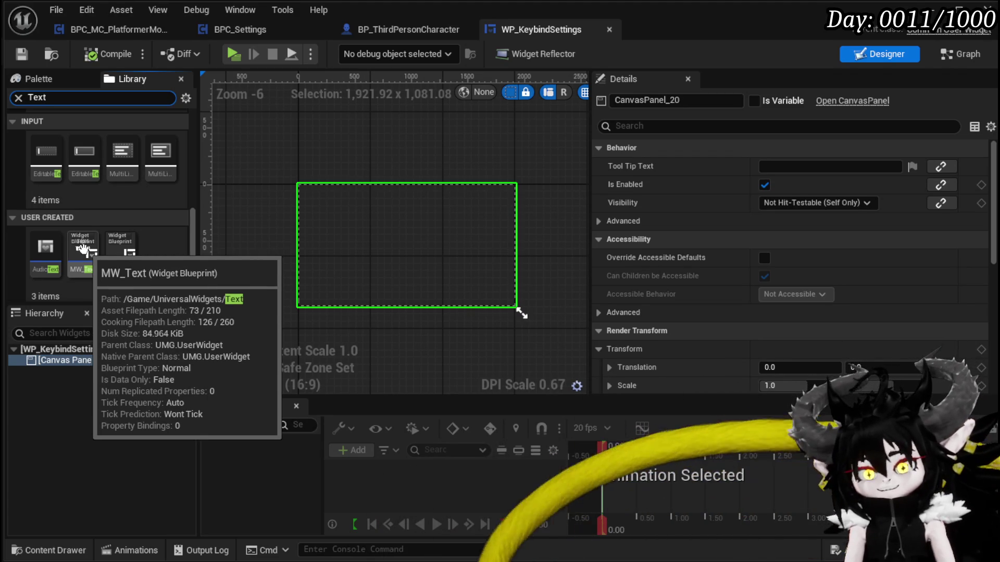
scroll(177, 255, down, 1)
mouse_move(82, 247)
mouse_down()
mouse_move(130, 365)
mouse_move(73, 378)
mouse_up()
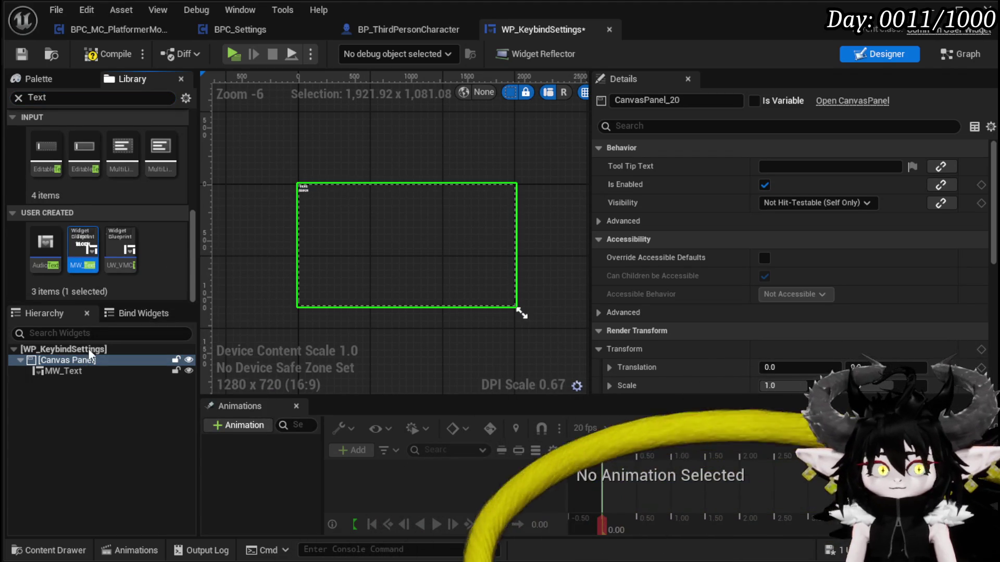
scroll(306, 194, up, 4)
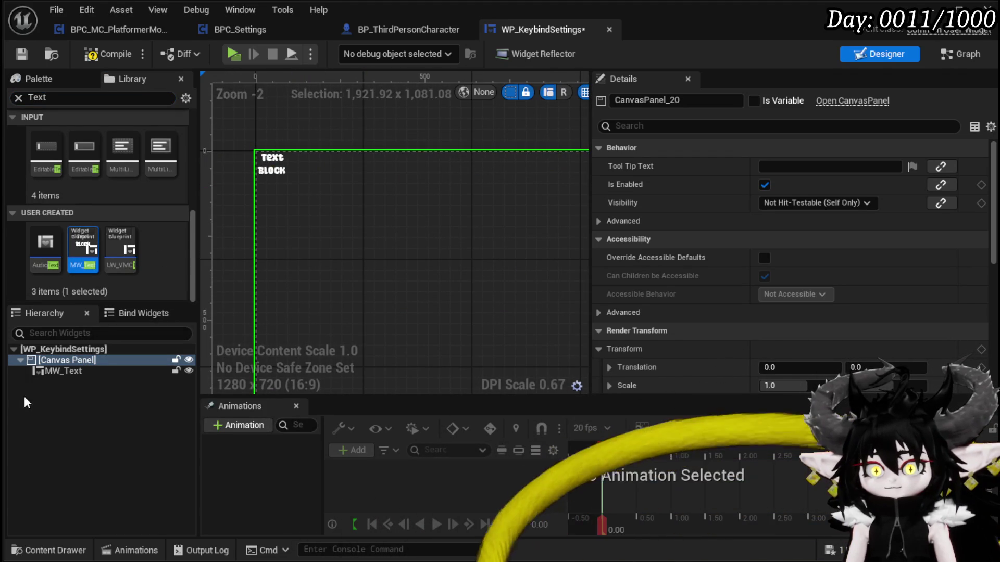
click(60, 371)
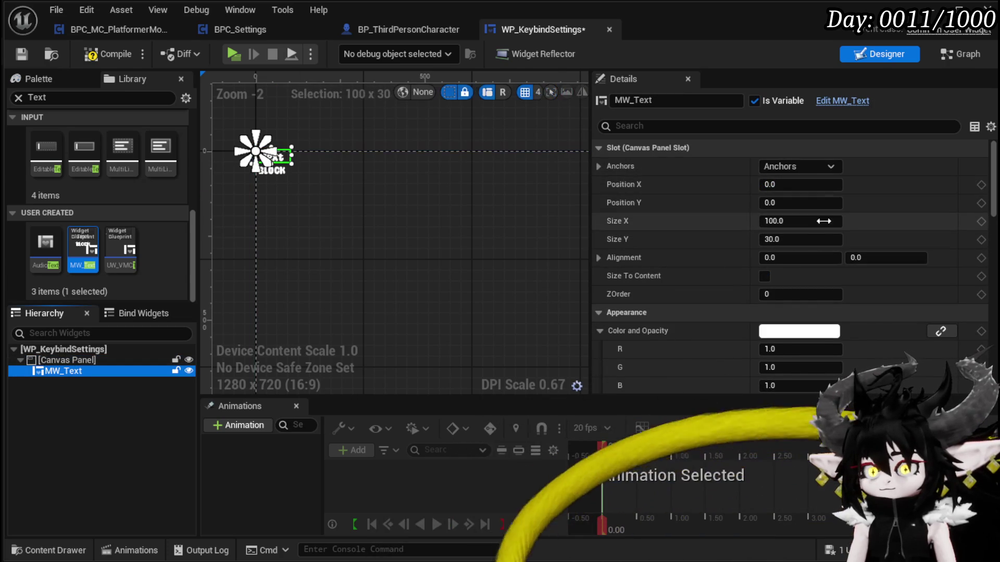
mouse_move(292, 158)
mouse_down()
mouse_move(401, 163)
mouse_move(374, 186)
mouse_move(390, 191)
mouse_up()
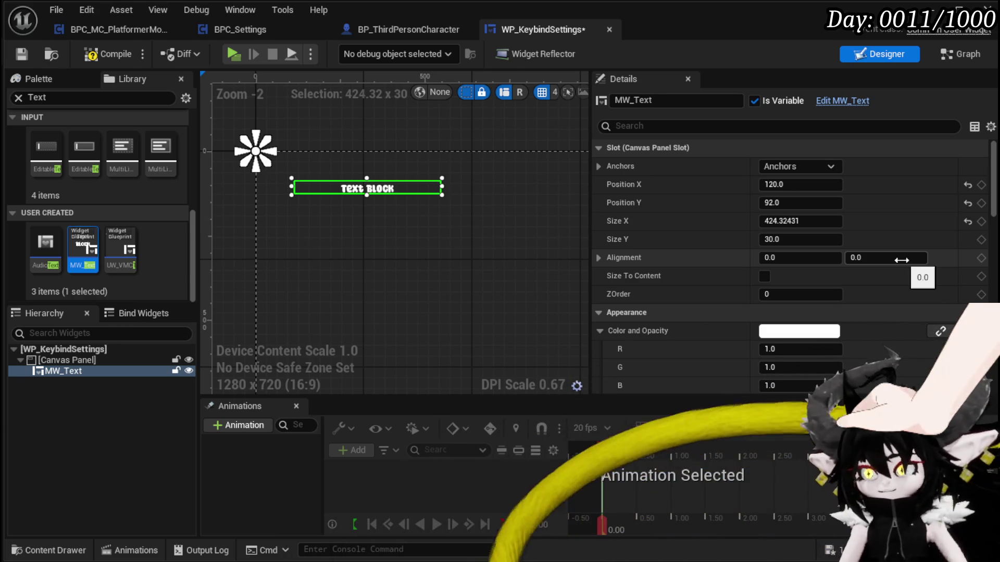
- Give the MW_Text a magenta colour tint
scroll(902, 260, down, 5)
scroll(901, 261, up, 3)
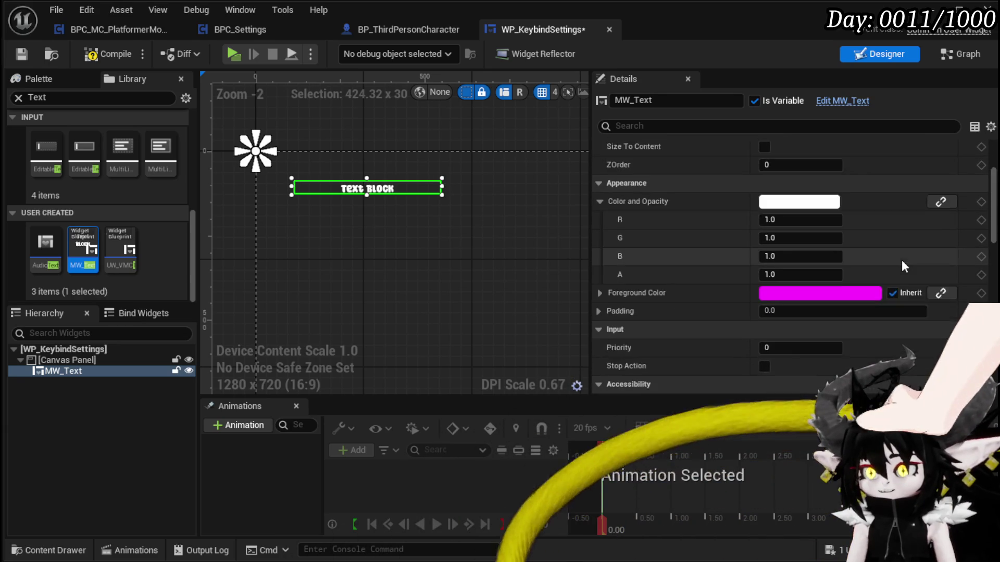
scroll(902, 260, up, 1)
click(776, 316)
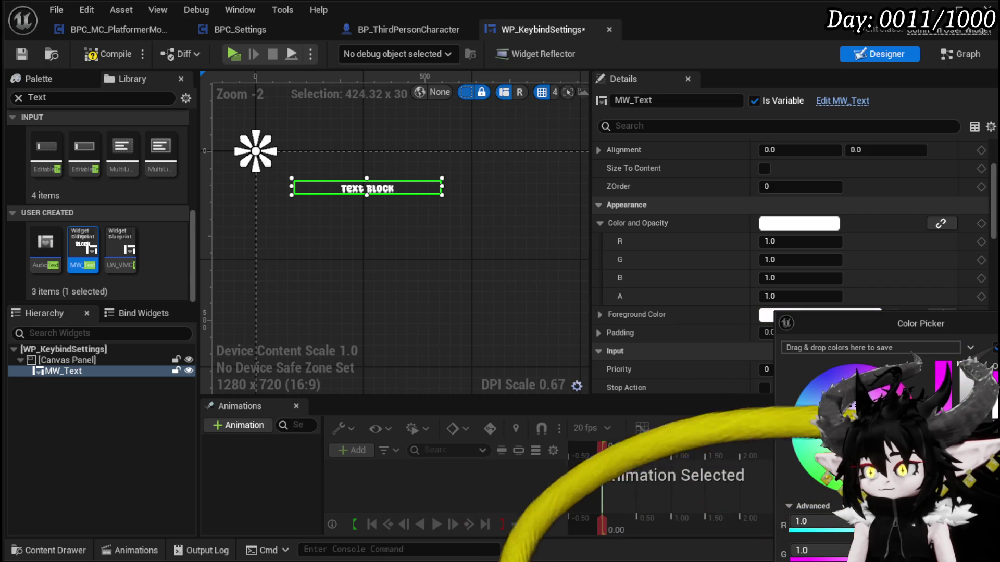
click(694, 253)
scroll(701, 255, down, 5)
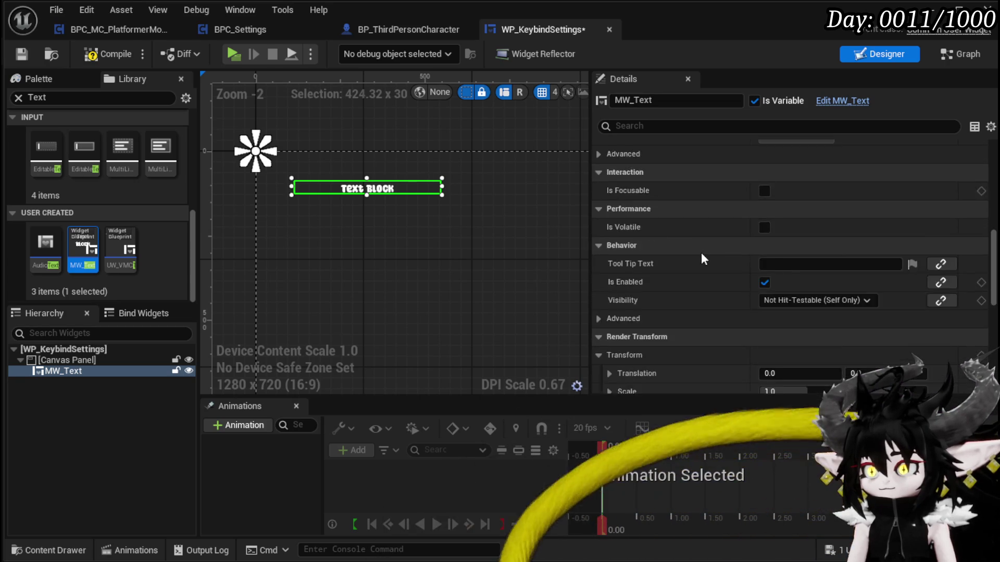
scroll(701, 255, down, 6)
click(833, 273)
drag(858, 327, 891, 335)
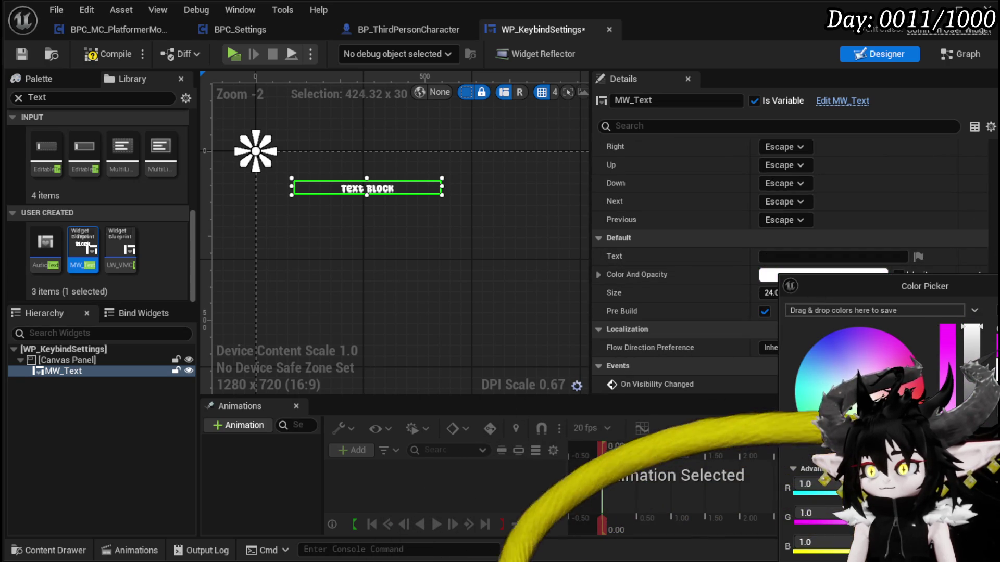
key(Escape)
- Set the label text to 'Key Input', then compile and save
click(810, 260)
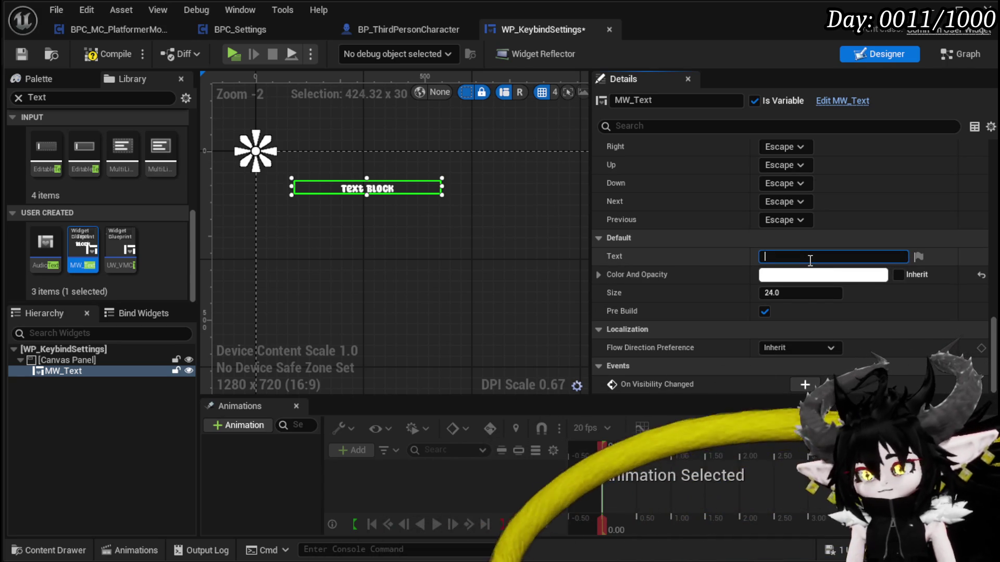
text(Key Input)
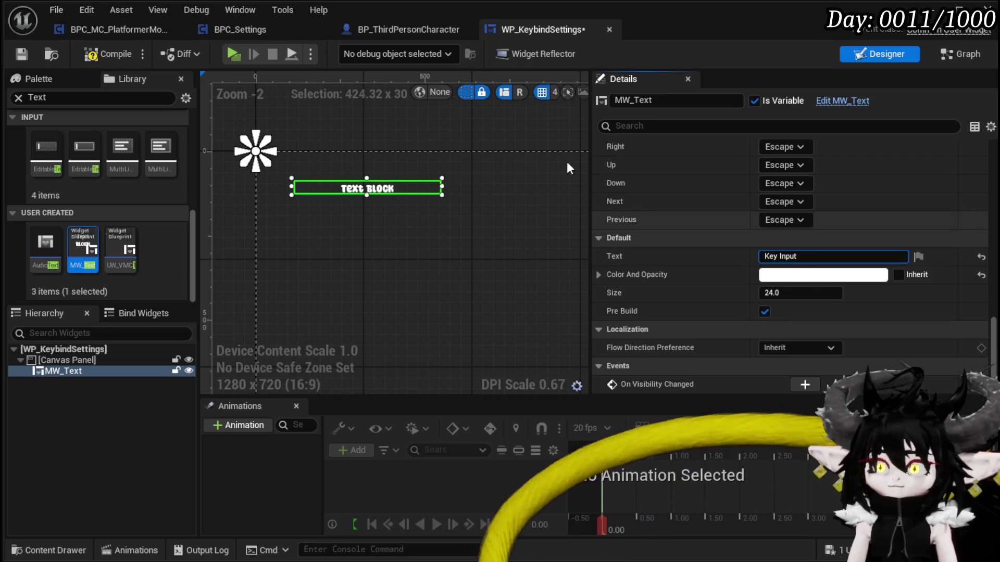
click(107, 54)
click(20, 55)
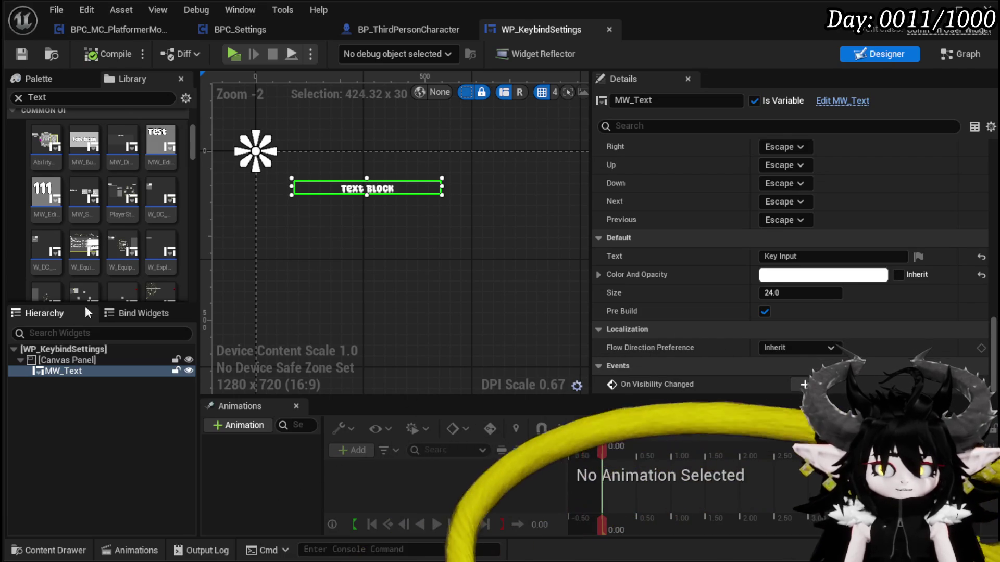
- Drop a Vertical Box onto the canvas below the text, stretch it taller, and compile and save
double_click(54, 91)
text(Vertica)
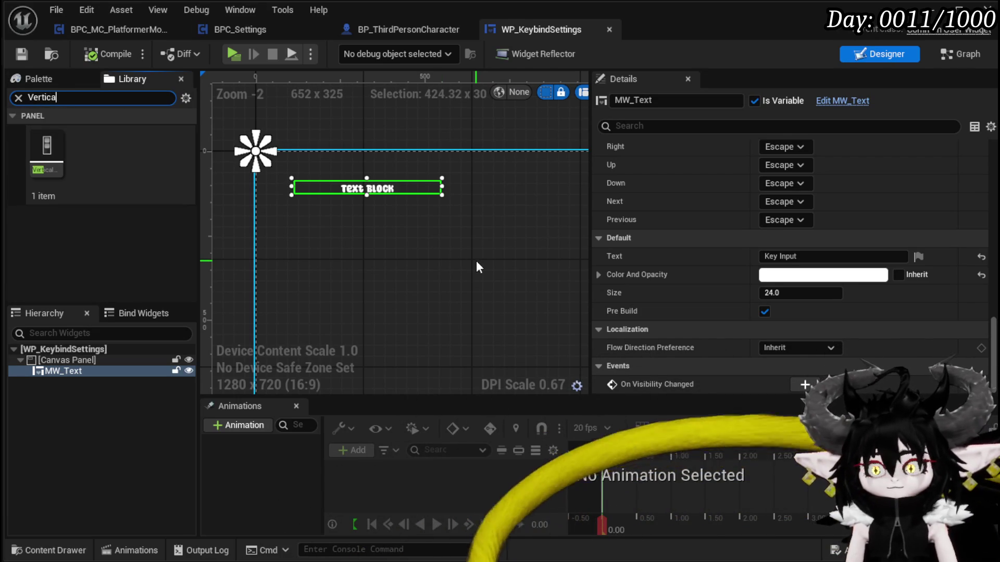
drag(85, 177, 296, 217)
scroll(401, 281, down, 2)
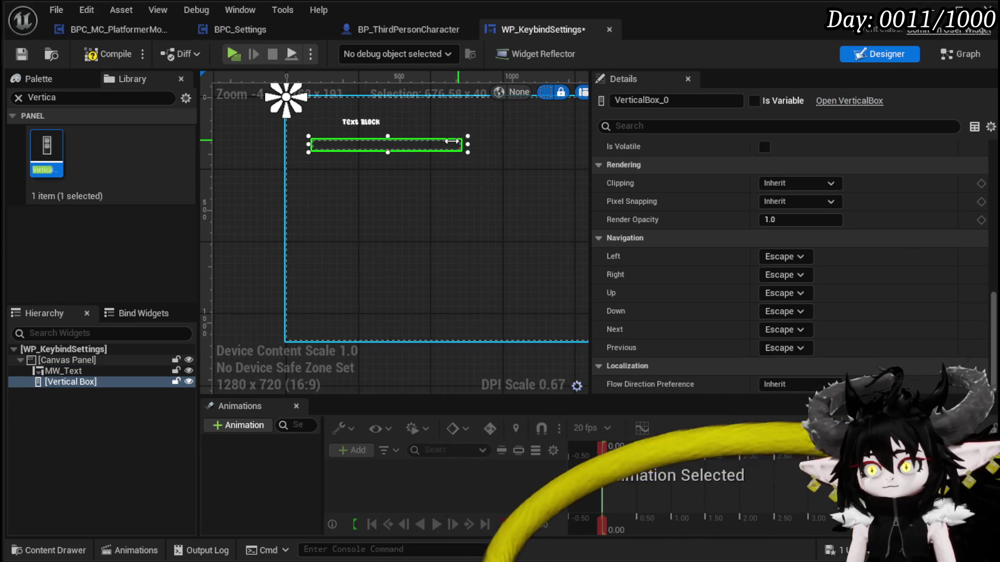
mouse_move(376, 150)
mouse_down()
mouse_move(375, 330)
mouse_move(376, 311)
mouse_up()
click(22, 54)
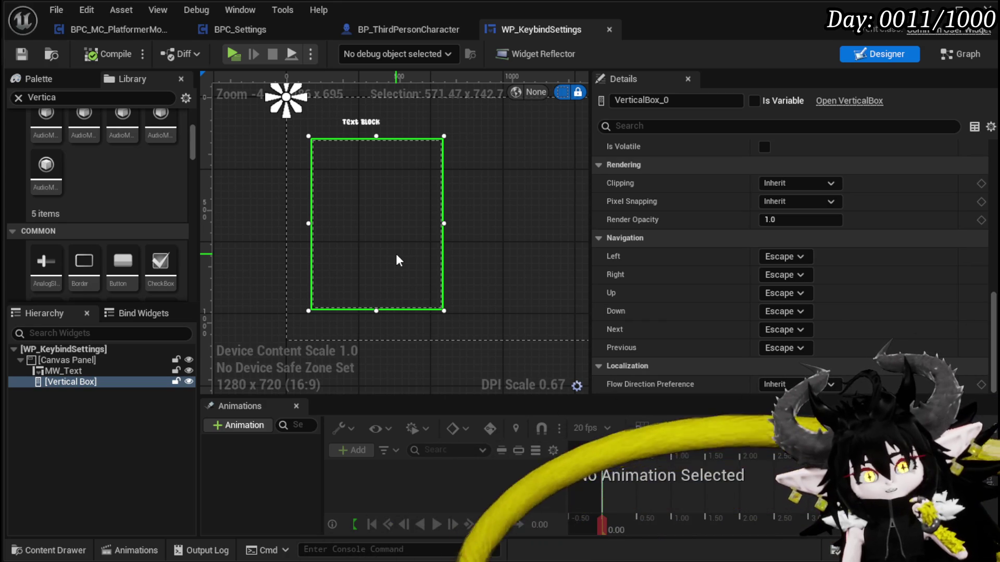
- Change the MW_Text default text from 'Key Input' to 'Key Binds' and save the widget
click(374, 119)
click(364, 121)
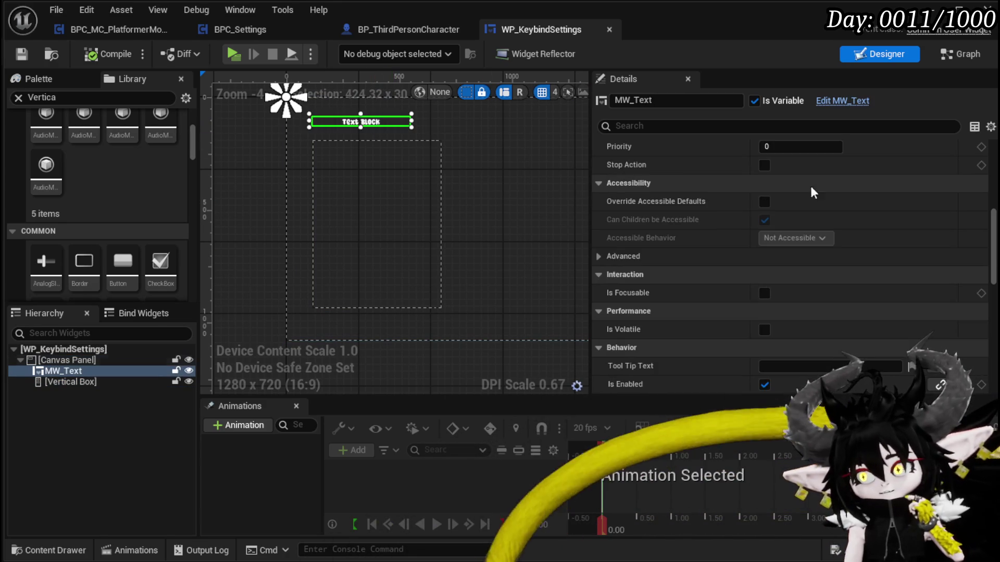
scroll(852, 183, up, 10)
scroll(849, 191, down, 10)
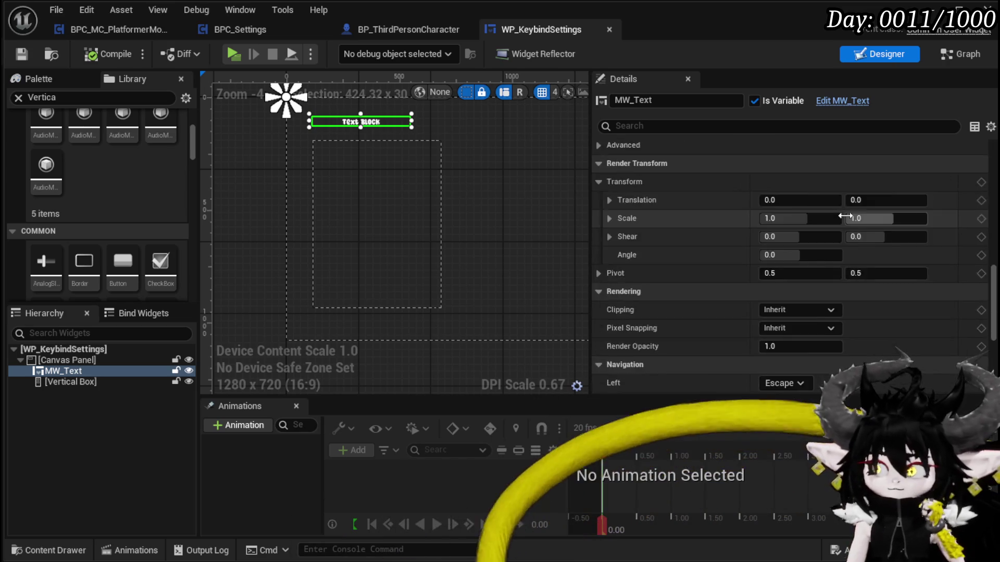
scroll(845, 216, down, 5)
double_click(780, 256)
text(Bi)
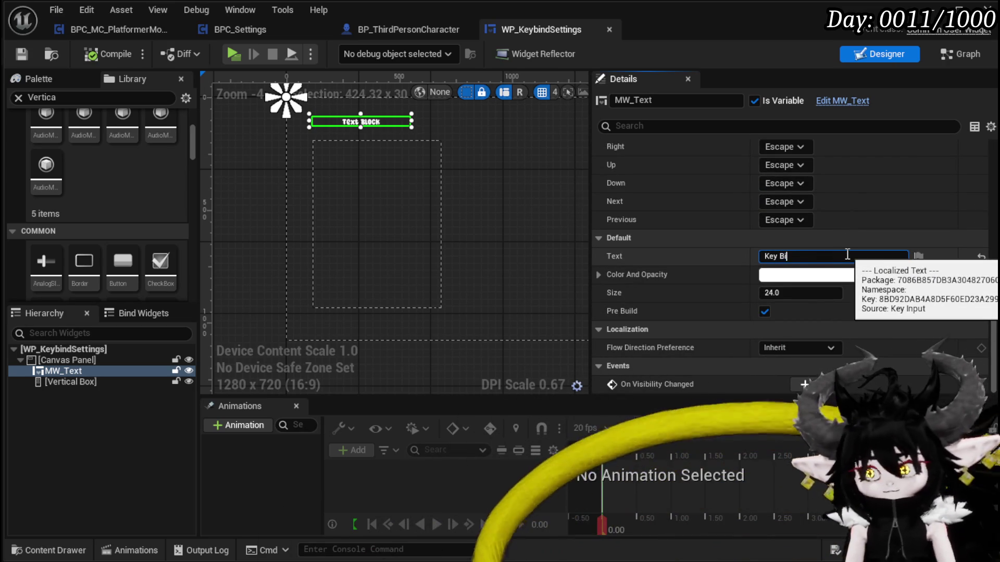
text(nds)
key(Return)
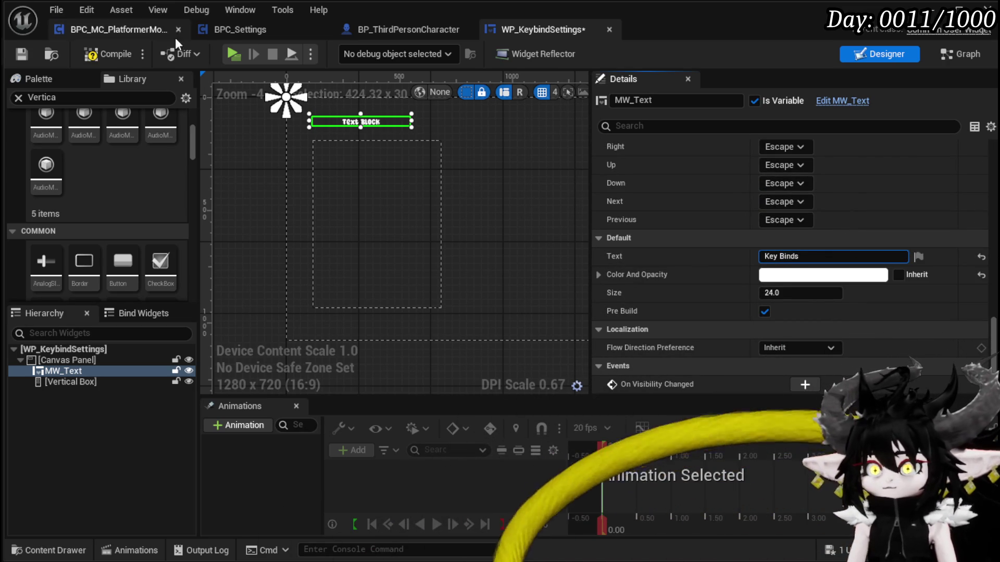
click(28, 55)
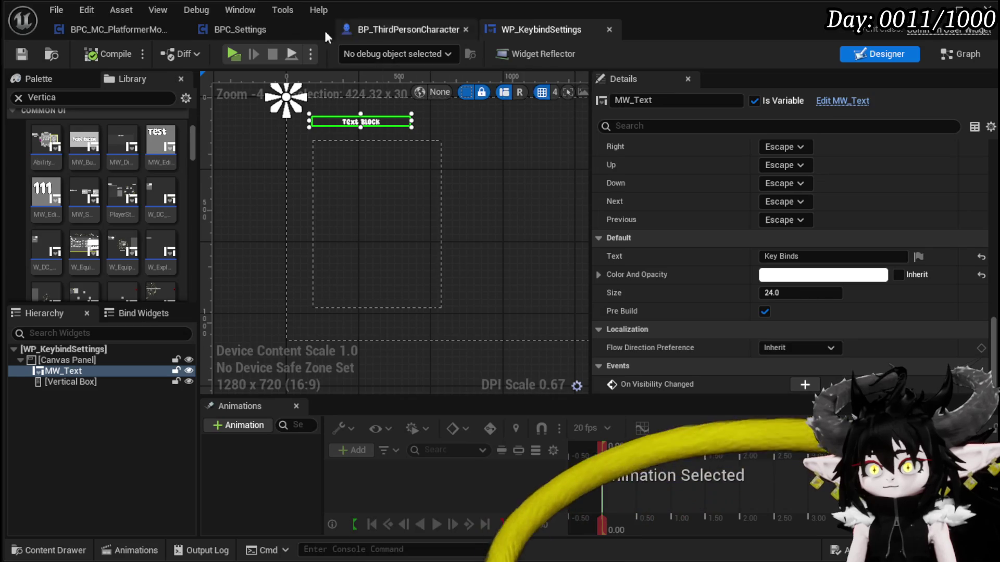
click(239, 30)
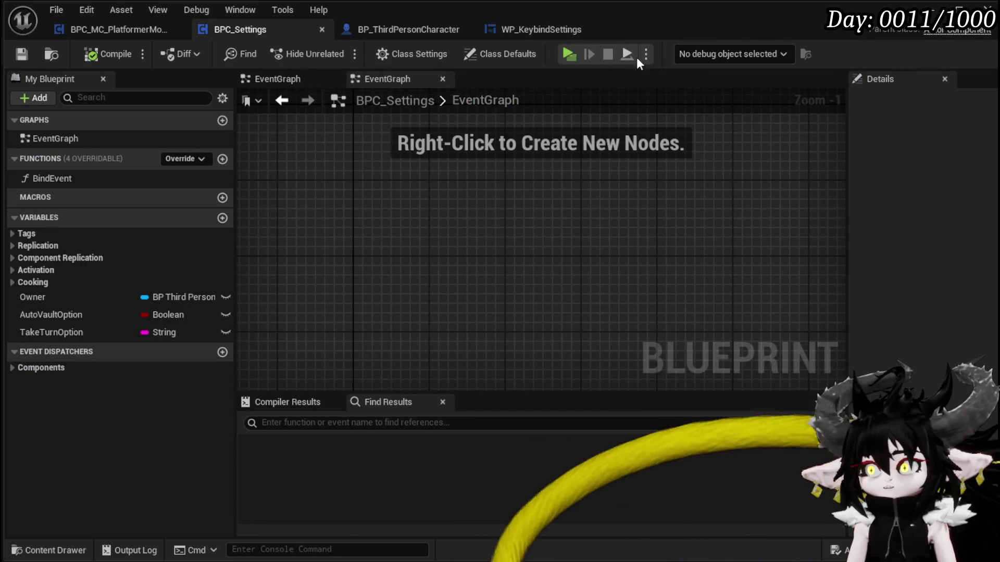
- Close the duplicate EventGraph tab and the BPC_Settings blueprint editor window
click(442, 78)
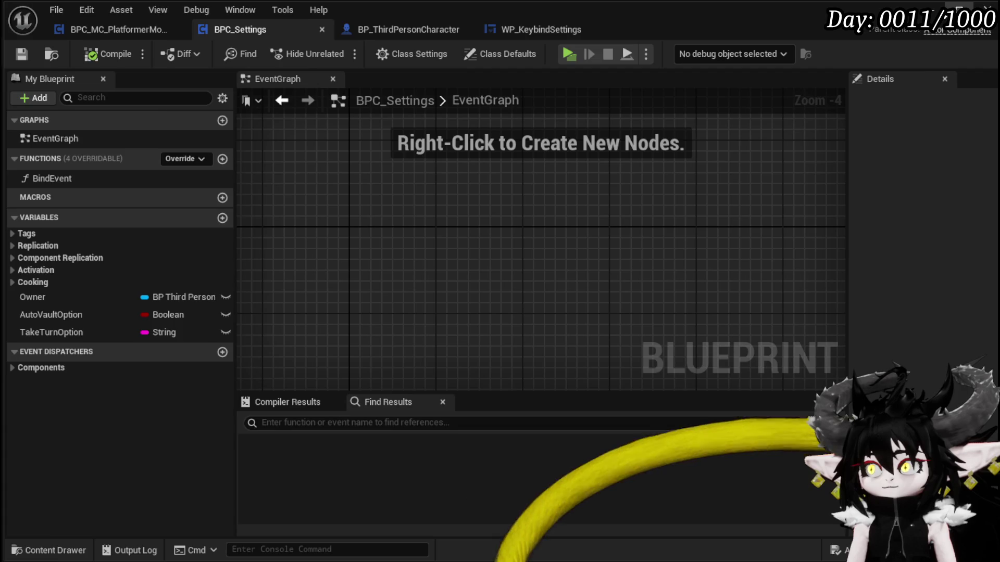
click(986, 7)
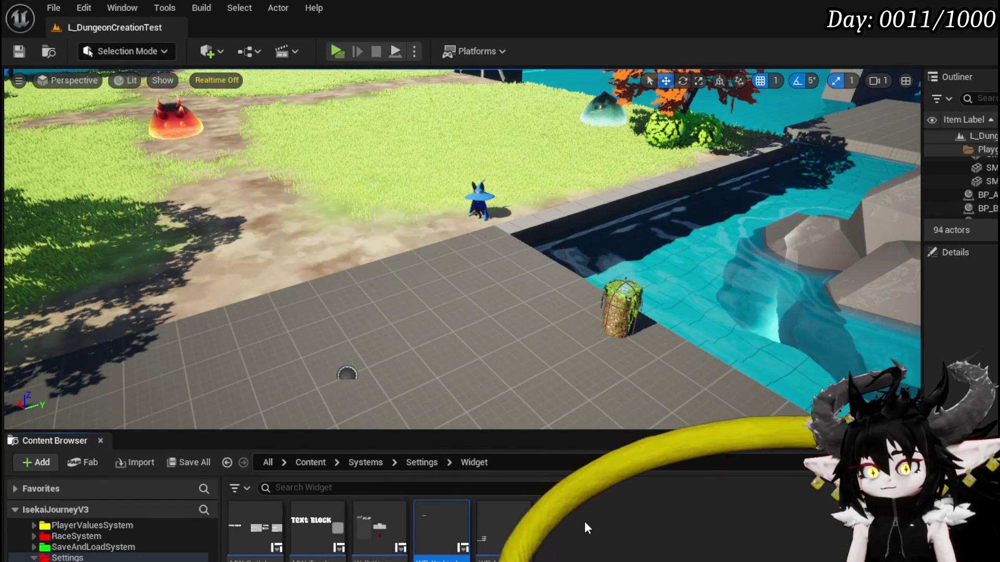
- Open W_Settings and drop an MW_Button below the existing buttons in the settings vertical box
double_click(404, 522)
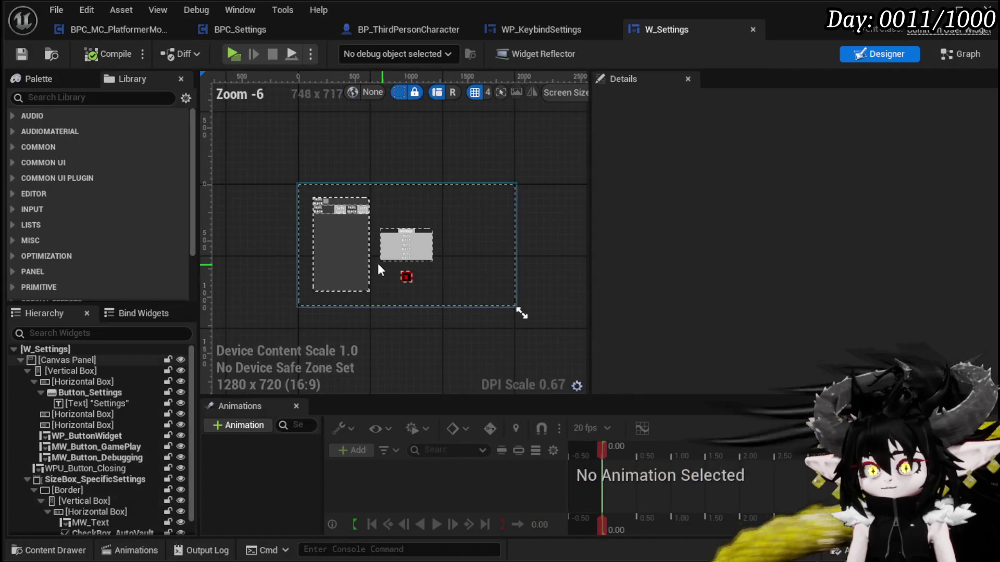
scroll(376, 263, up, 5)
click(133, 79)
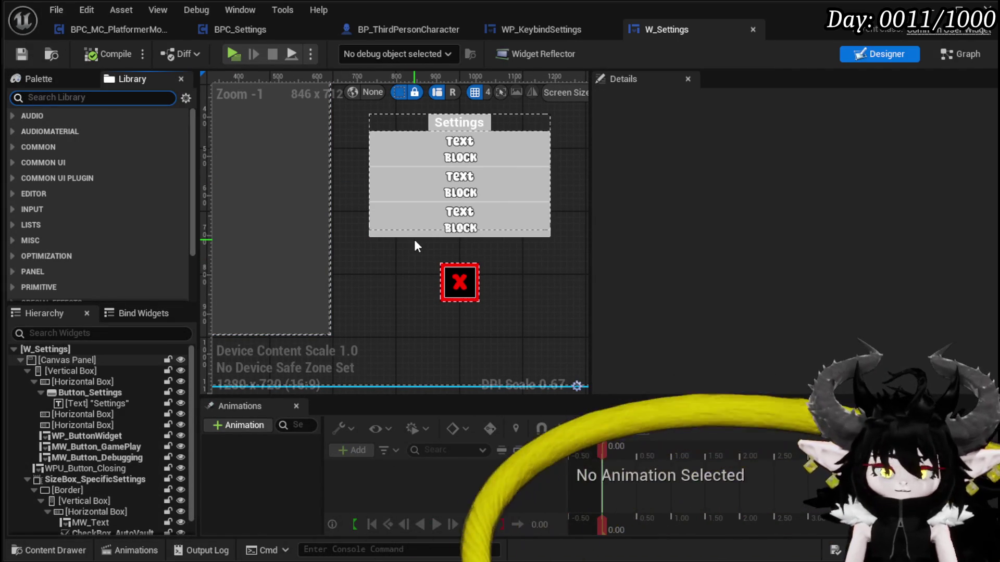
text(Button)
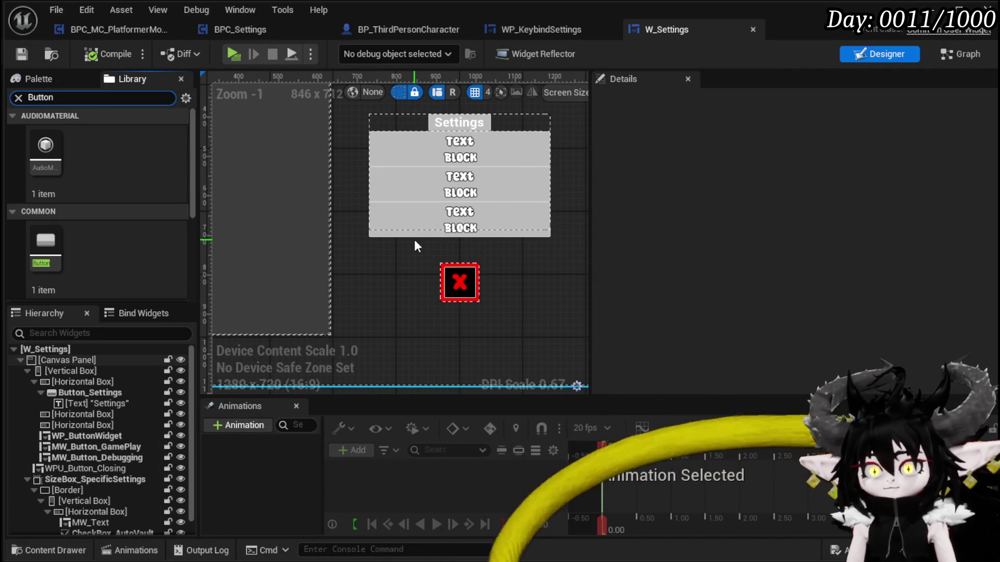
scroll(42, 263, down, 3)
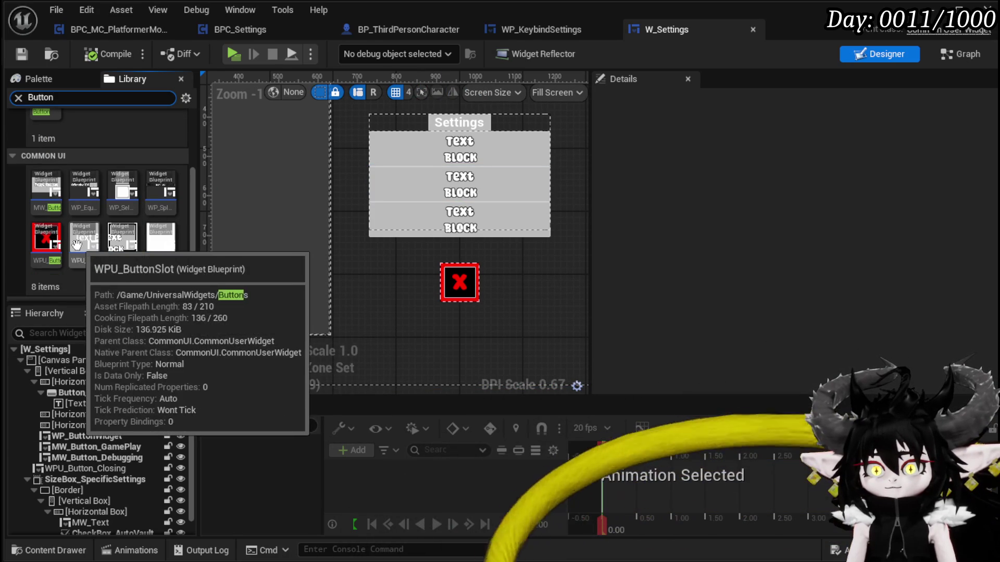
mouse_move(45, 193)
mouse_down()
mouse_move(107, 310)
mouse_move(83, 370)
mouse_move(447, 187)
mouse_move(422, 111)
mouse_move(157, 416)
mouse_move(92, 425)
mouse_move(145, 343)
mouse_move(336, 223)
mouse_move(436, 191)
mouse_up()
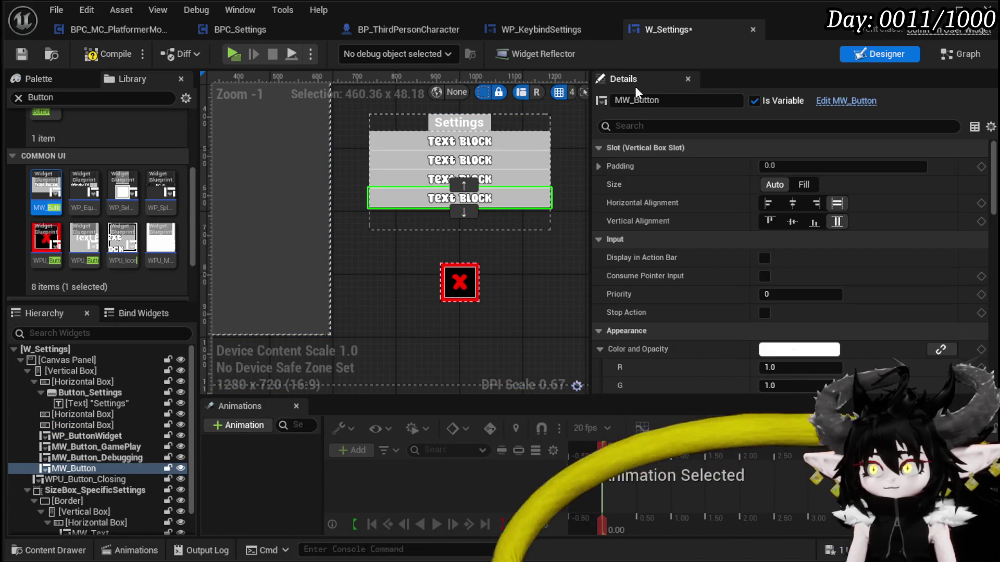
- Rename the new button MW_Button_KeyBinds and move it up above MW_Button_GamePlay
click(677, 101)
text(:)
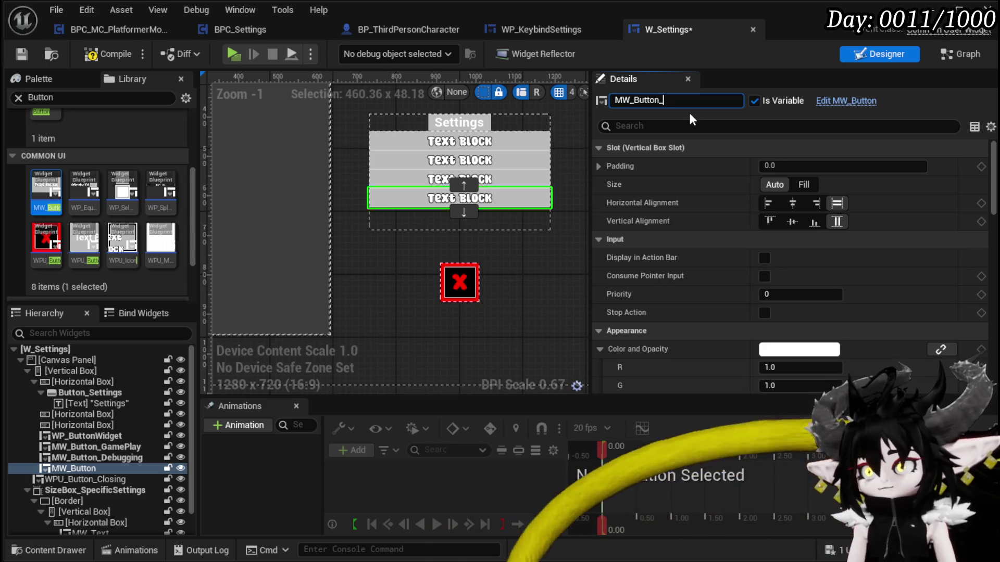
text(s)
key(Return)
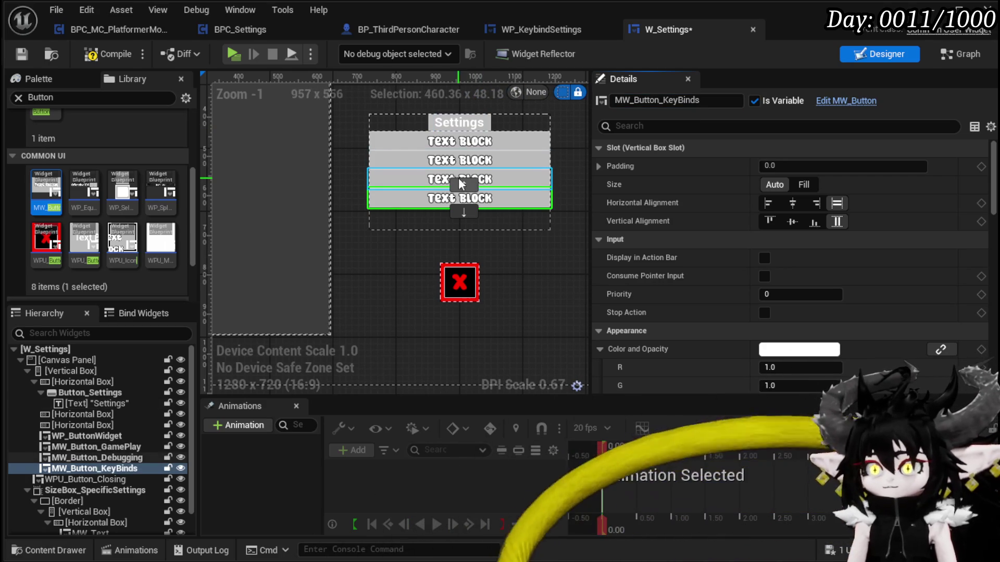
click(463, 186)
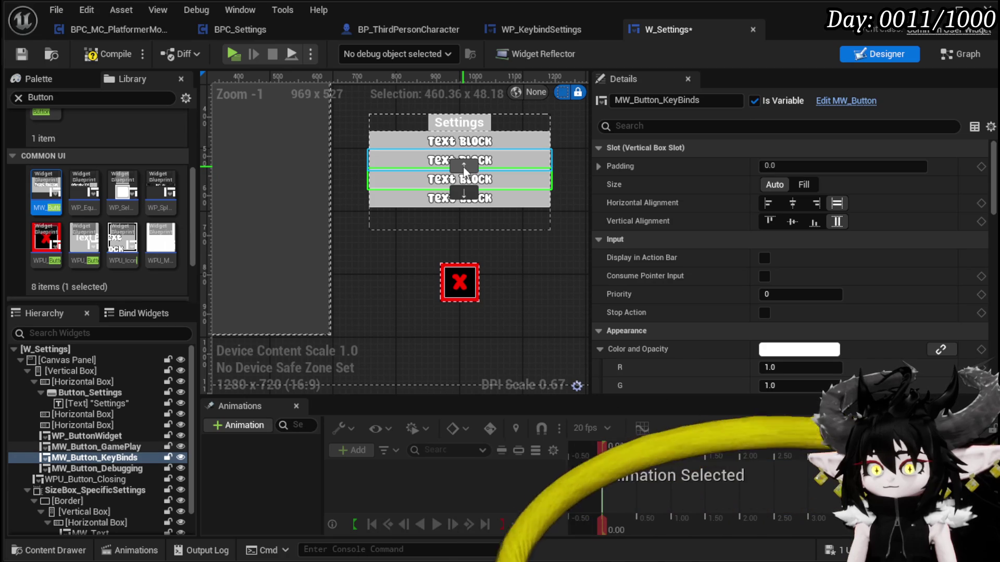
click(465, 170)
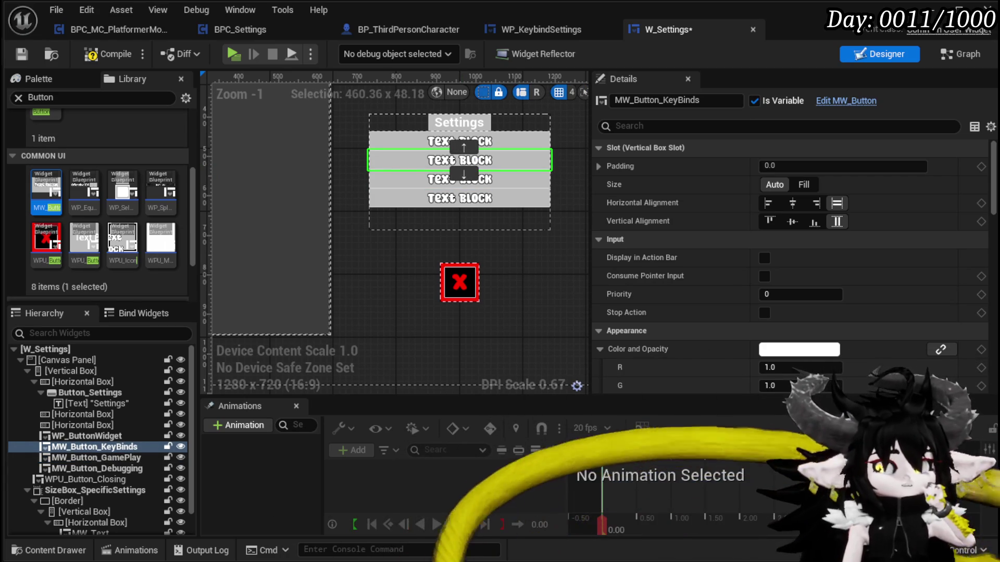
- Set the button's Name property to KeyBinds, then compile and save W_Settings
scroll(742, 232, down, 10)
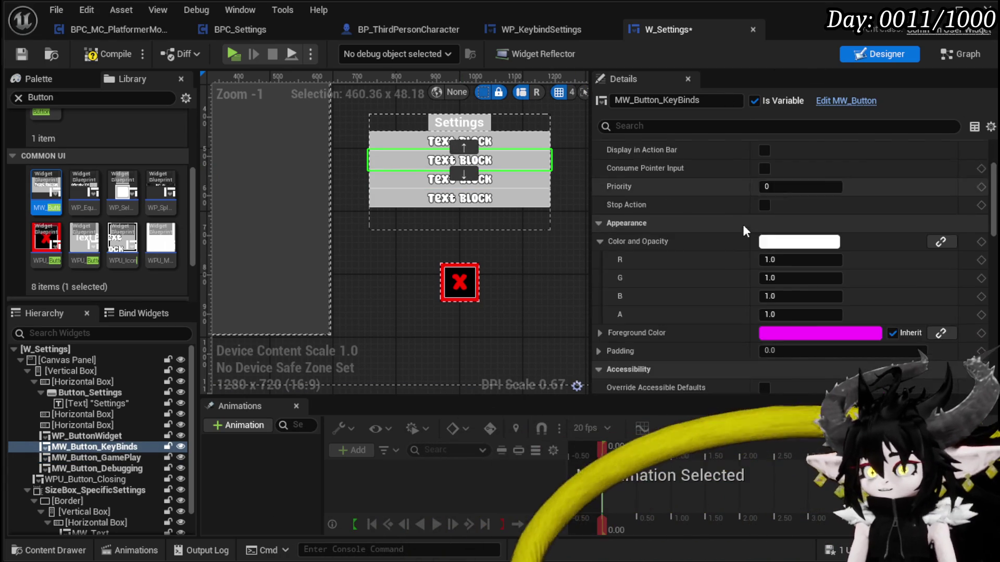
scroll(744, 230, down, 10)
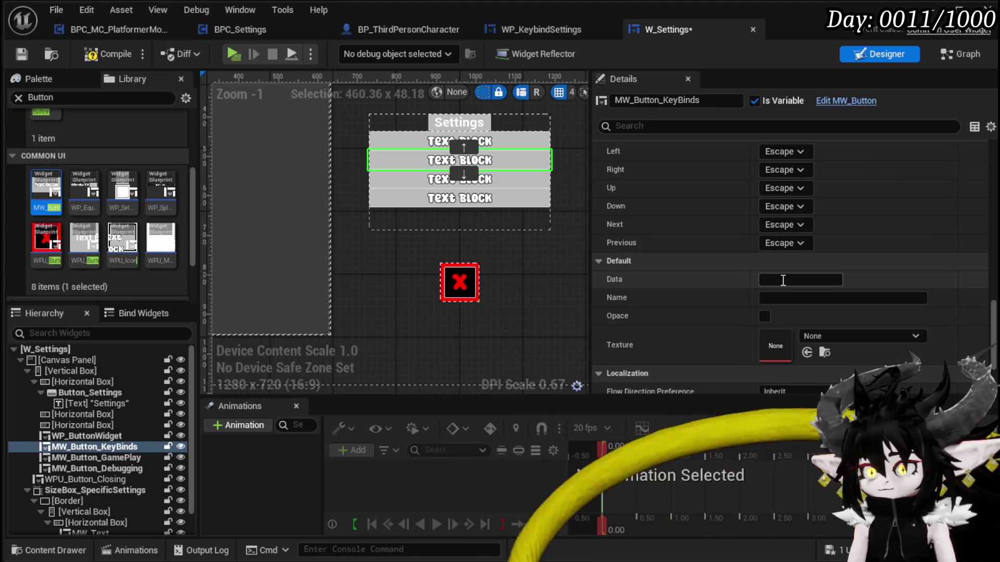
text(KeyBinds)
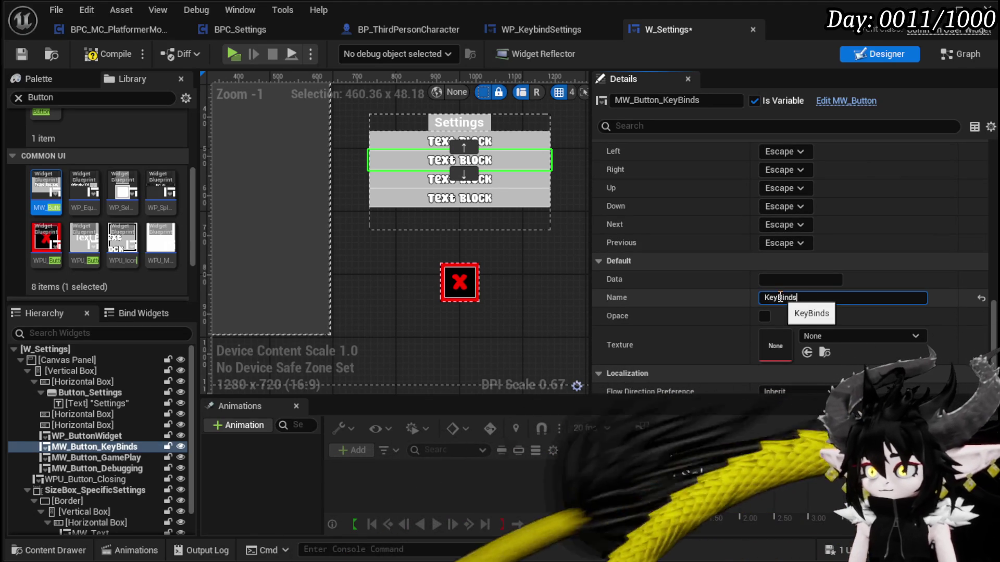
key(Return)
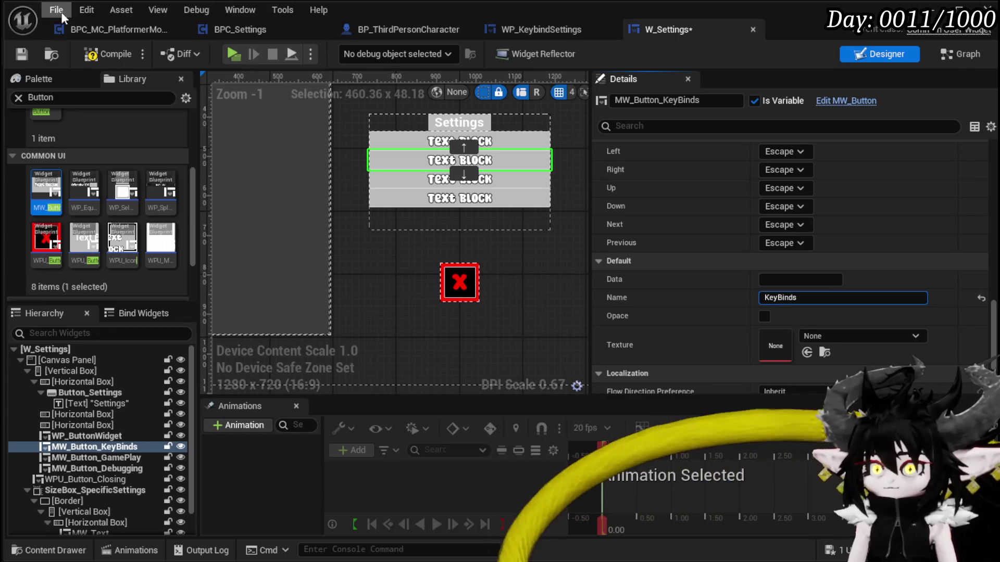
click(14, 58)
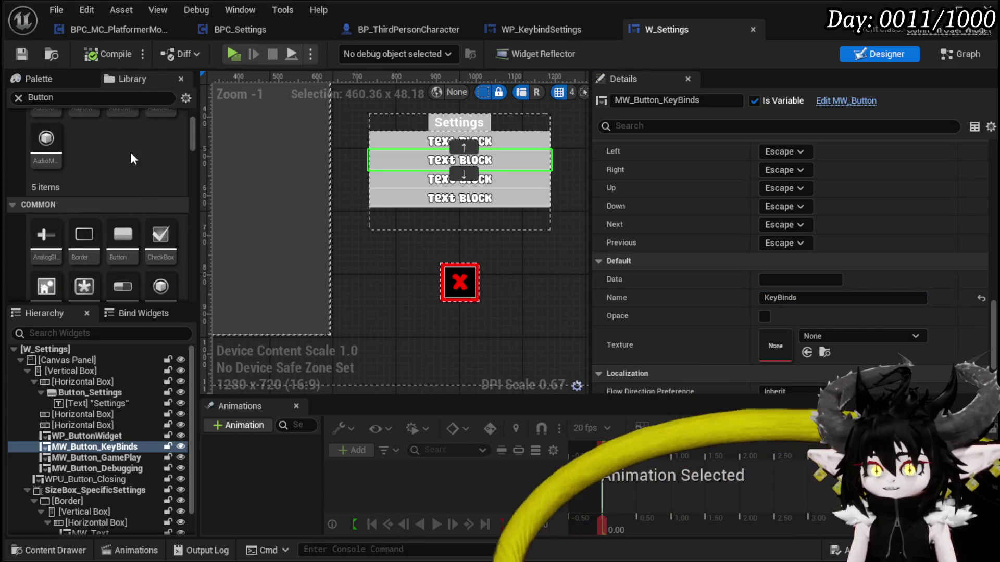
- Switch the Palette's view type to List through its view options
scroll(138, 175, up, 5)
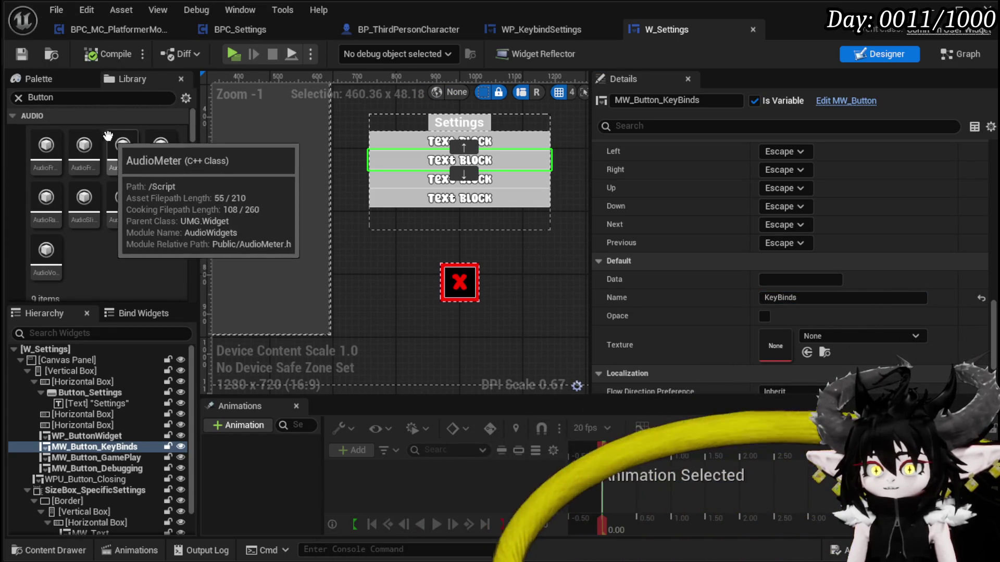
scroll(104, 193, down, 3)
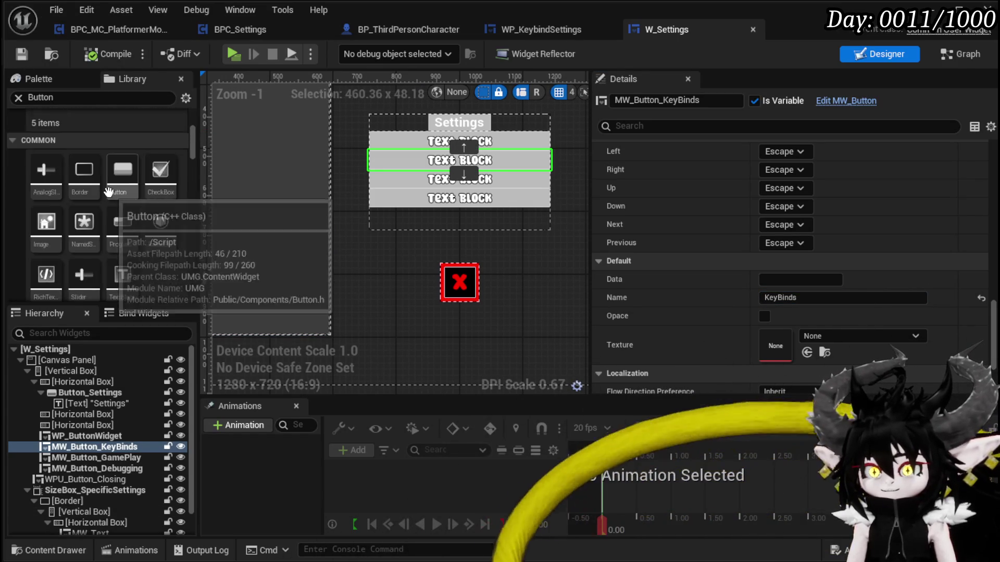
scroll(108, 192, down, 5)
click(183, 104)
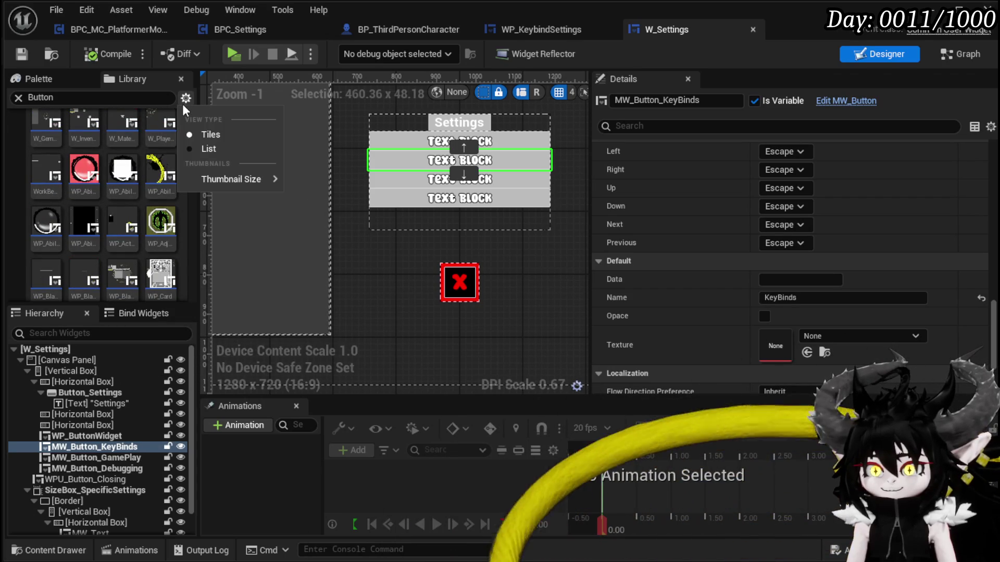
click(190, 149)
mouse_move(182, 179)
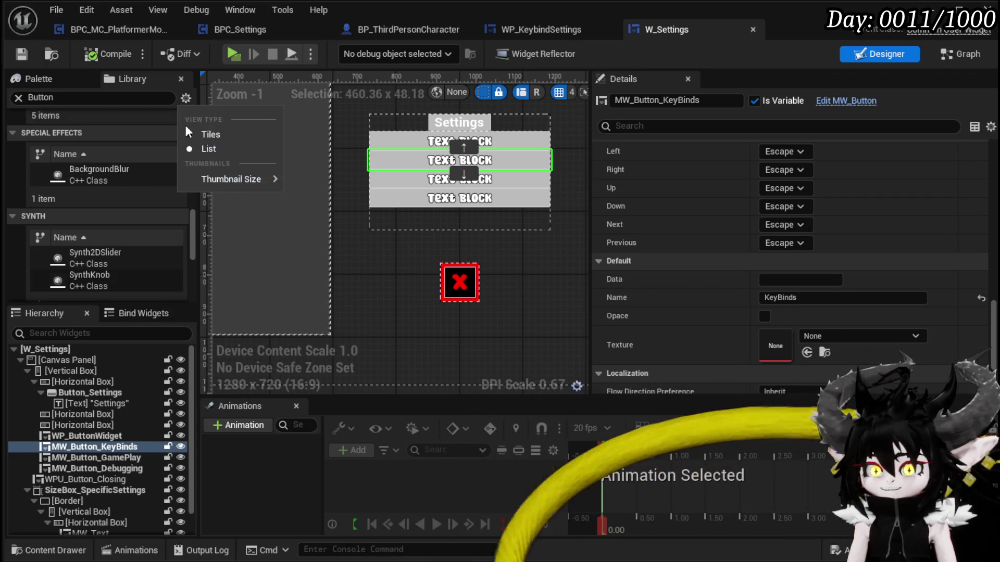
mouse_move(229, 179)
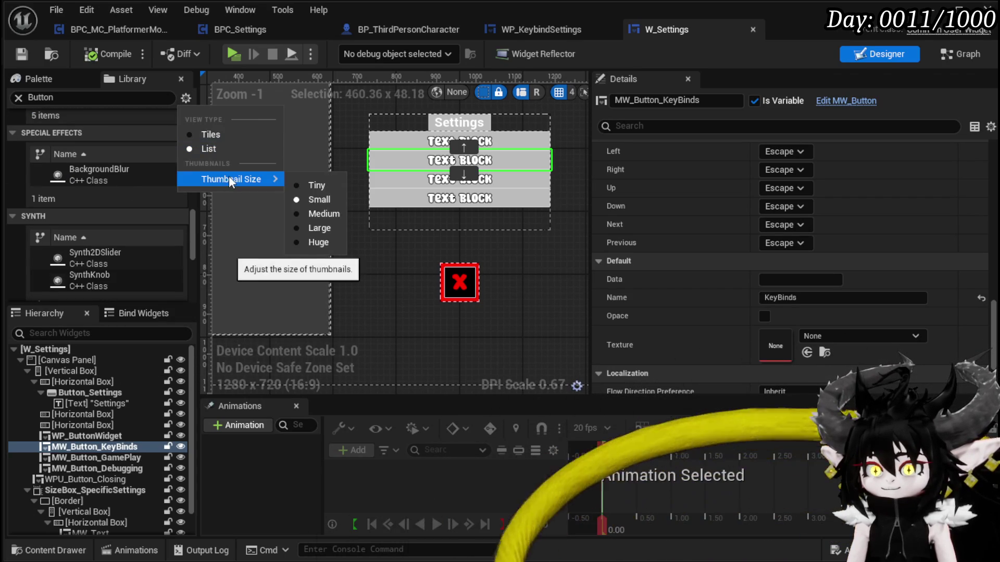
click(321, 178)
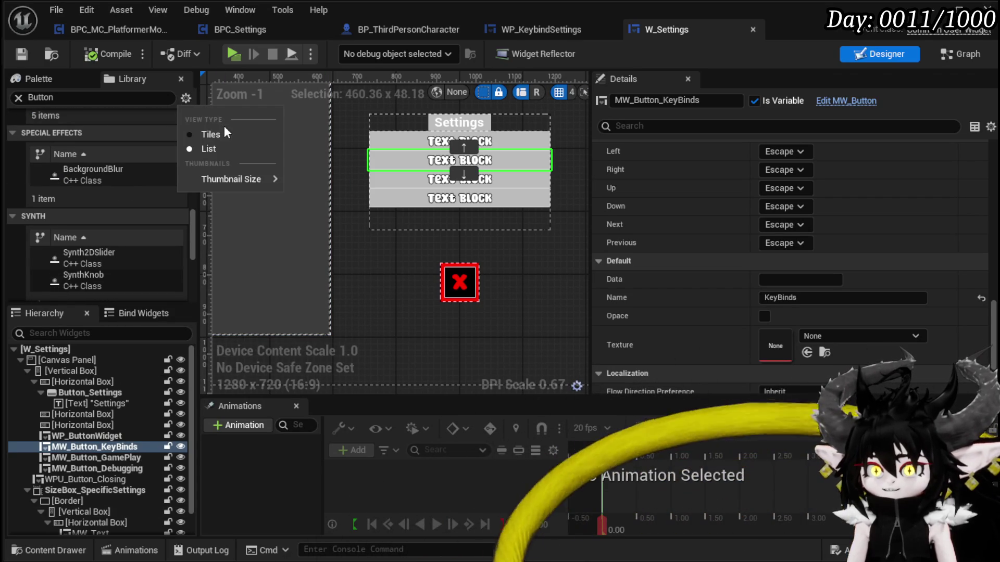
click(223, 133)
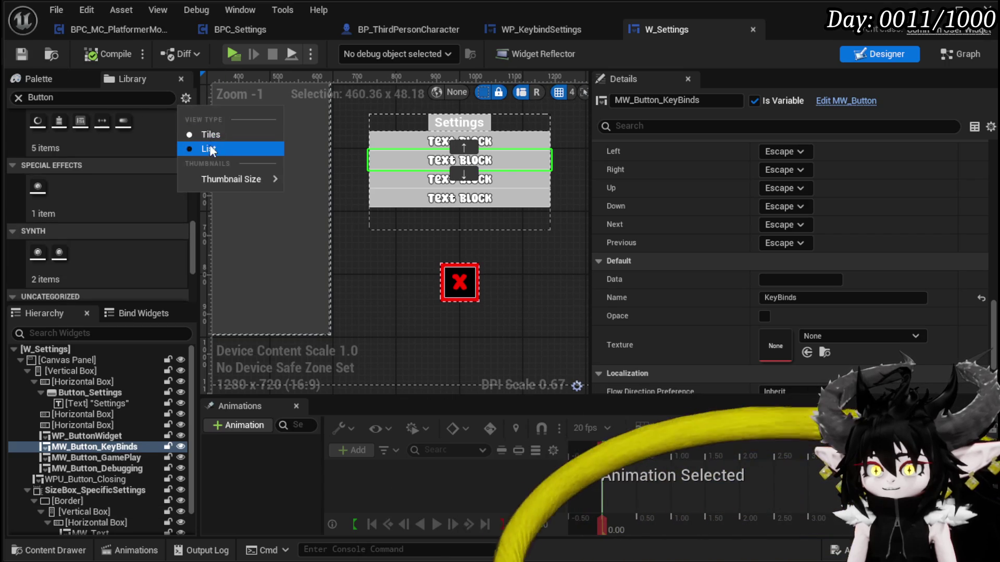
click(211, 148)
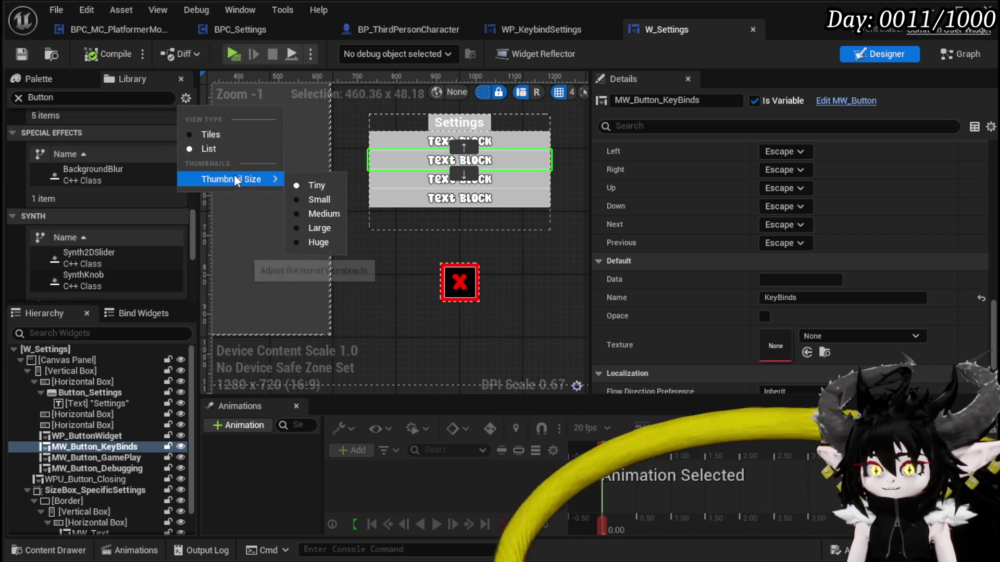
click(319, 242)
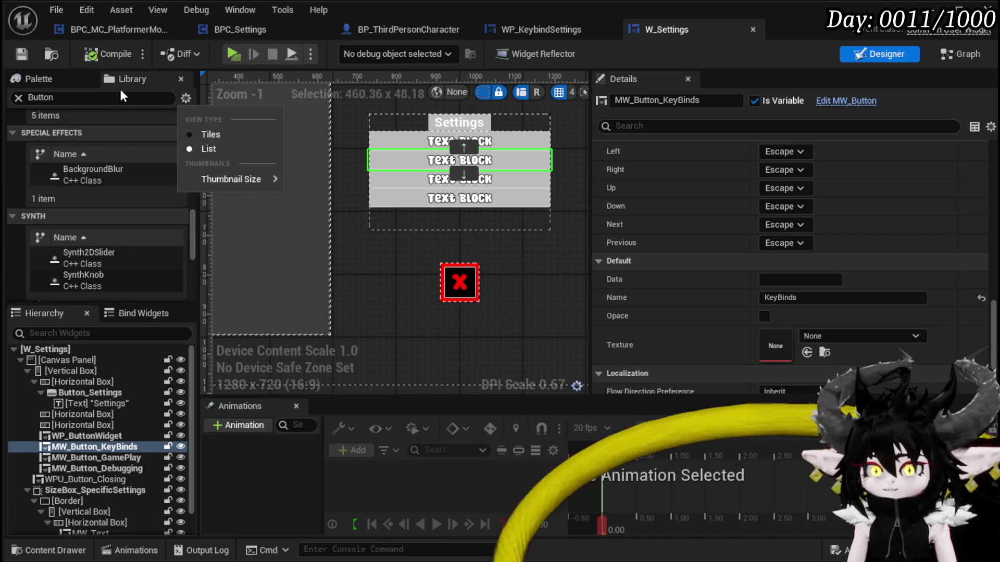
- Filter the Palette list to widgets matching 'MW'
click(59, 82)
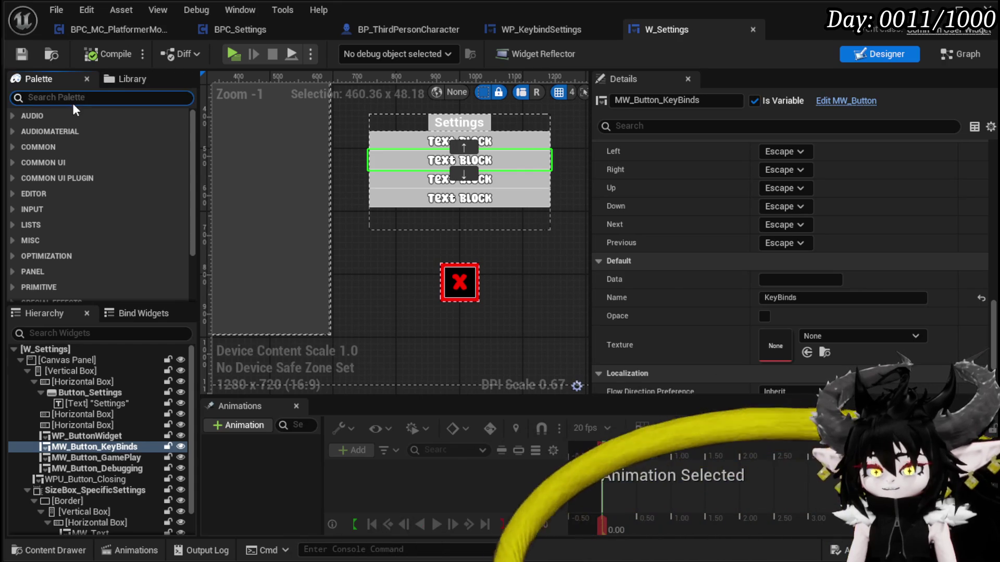
text(MW)
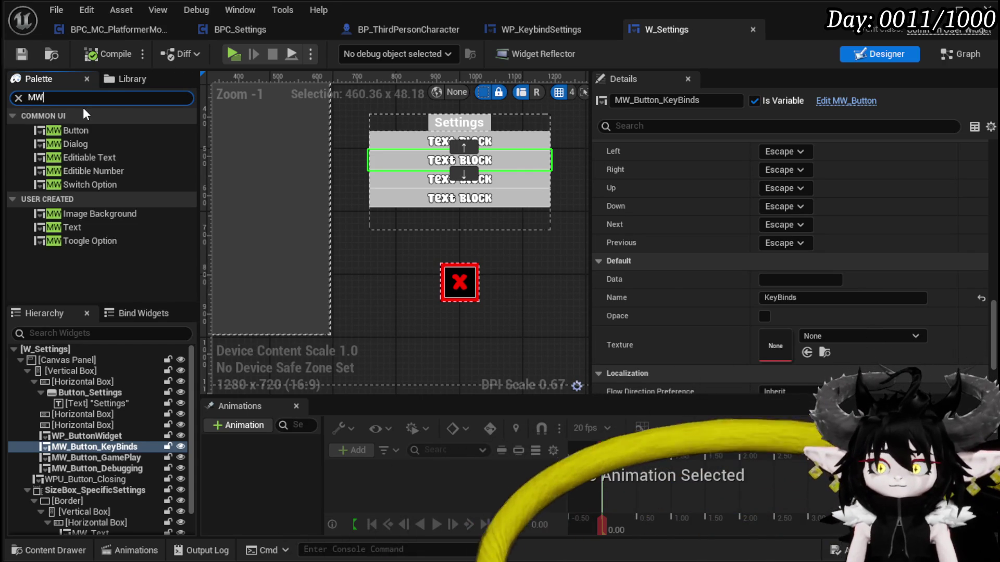
click(121, 83)
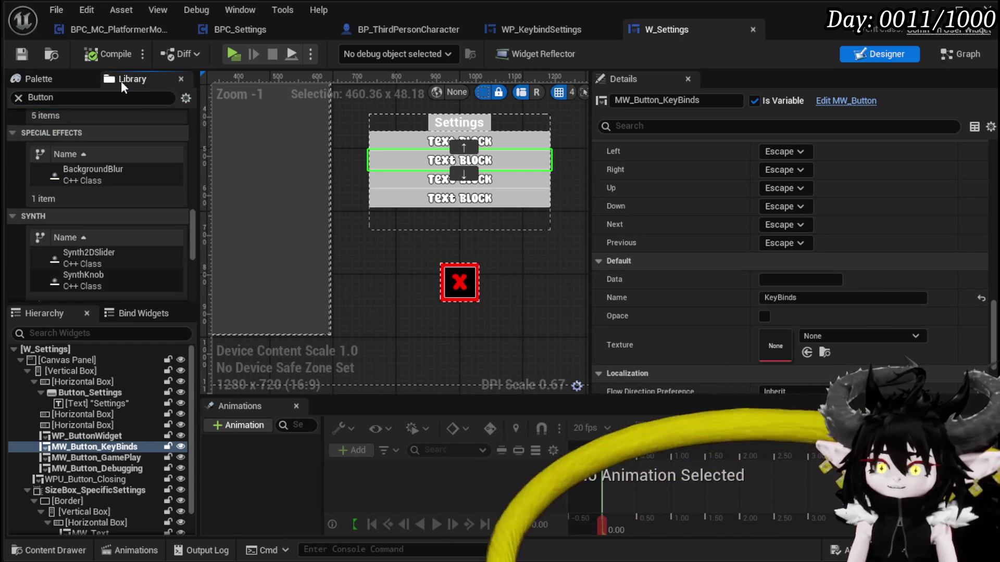
click(63, 78)
click(125, 77)
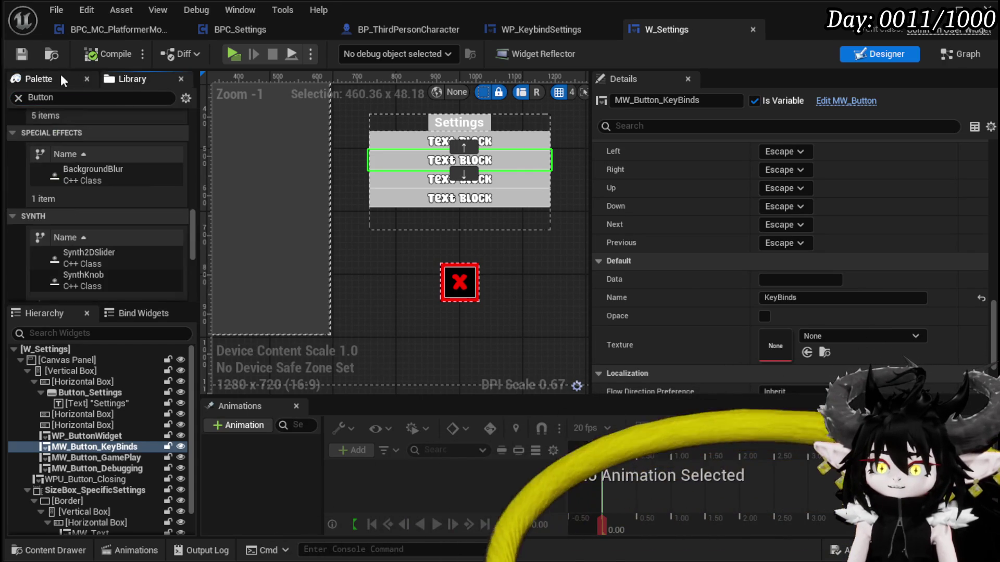
click(60, 75)
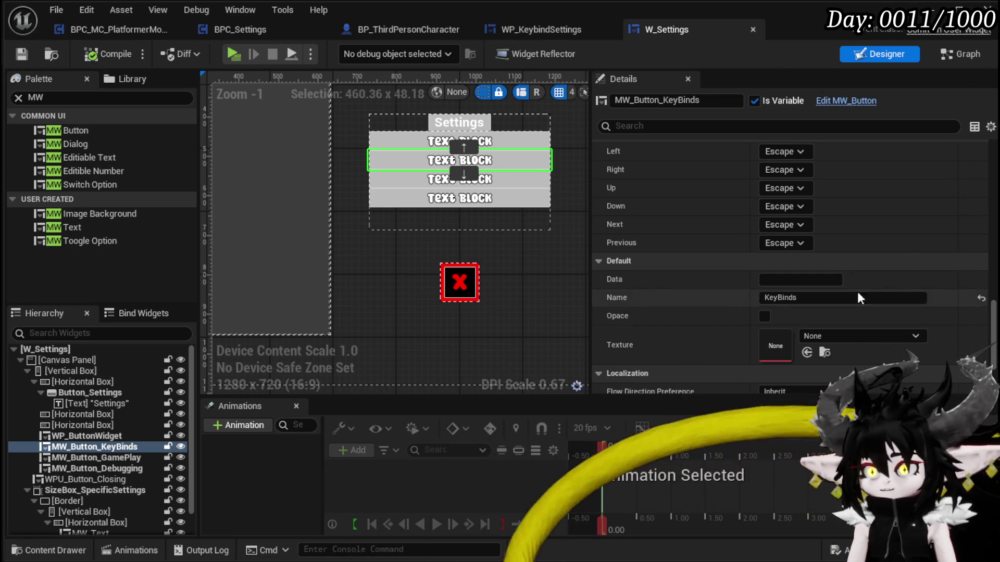
scroll(832, 347, down, 3)
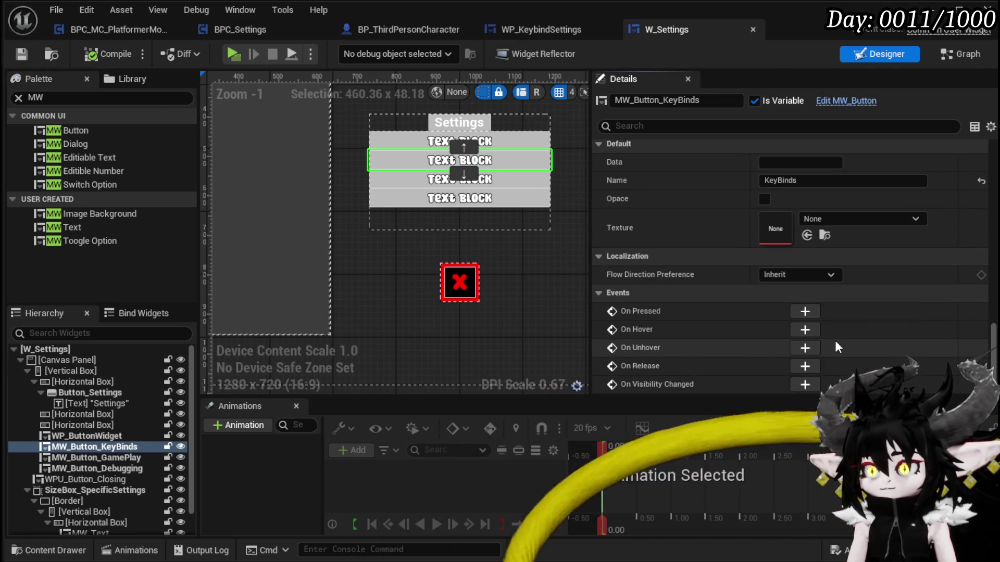
- Add an On Pressed event for MW_Button_KeyBinds feeding a Create Widget node for WP_KeybindSettings
click(804, 311)
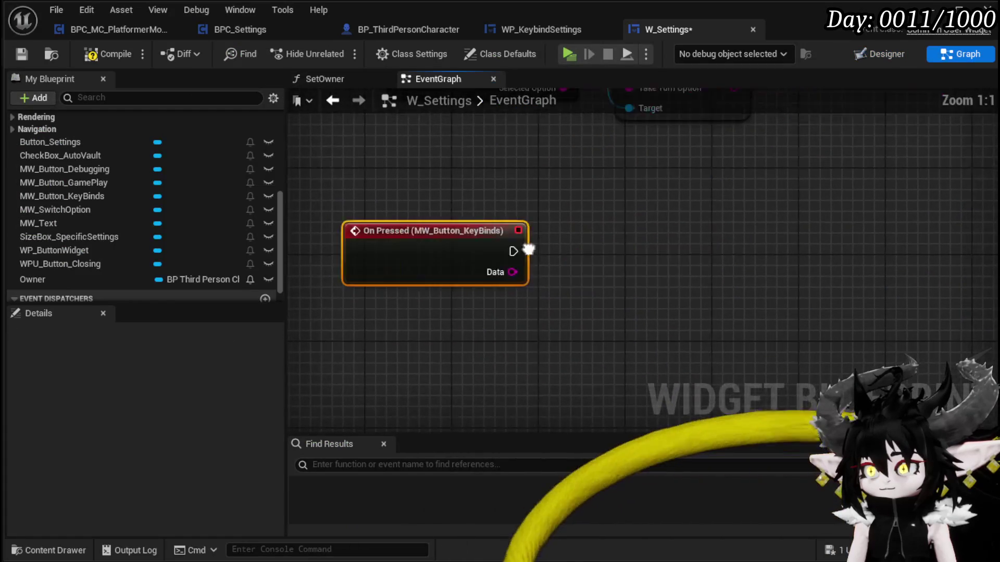
drag(452, 236, 589, 239)
text(create wid)
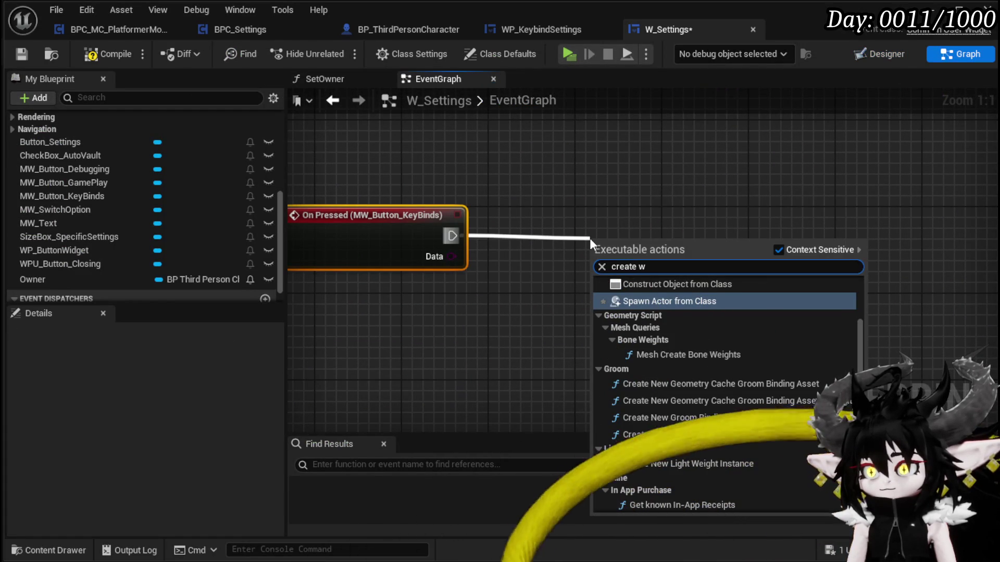
text(get)
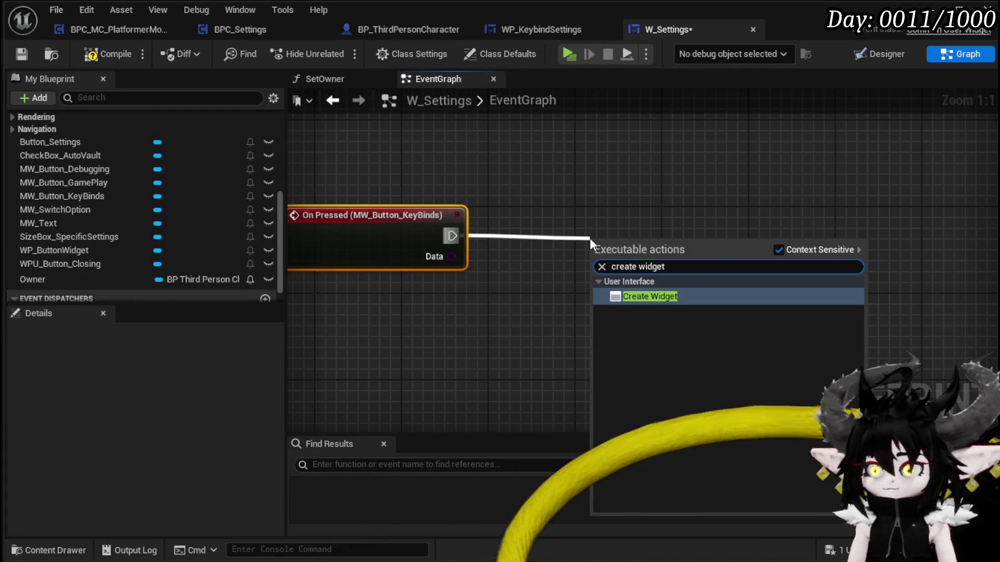
click(672, 299)
click(616, 287)
text(Key)
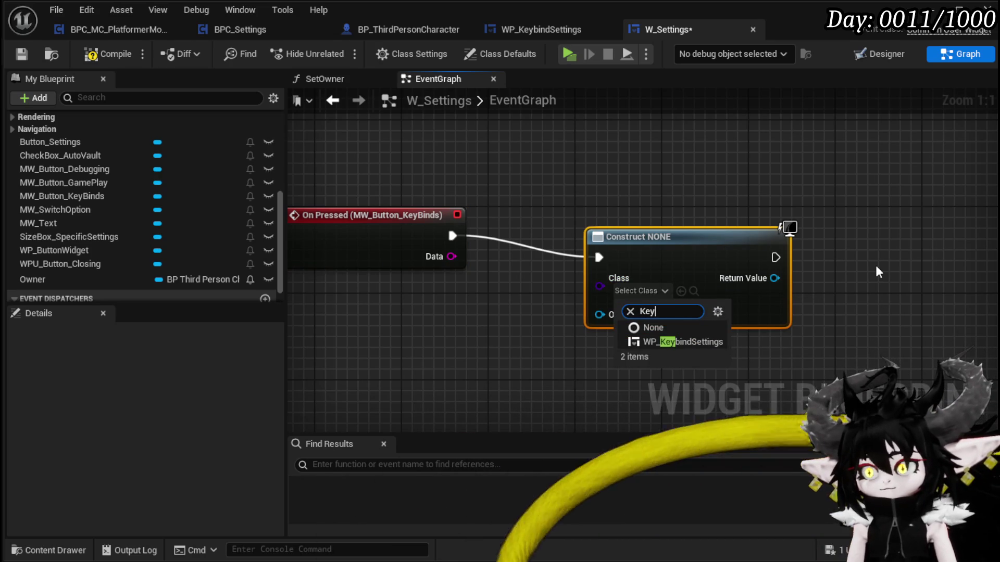
click(683, 342)
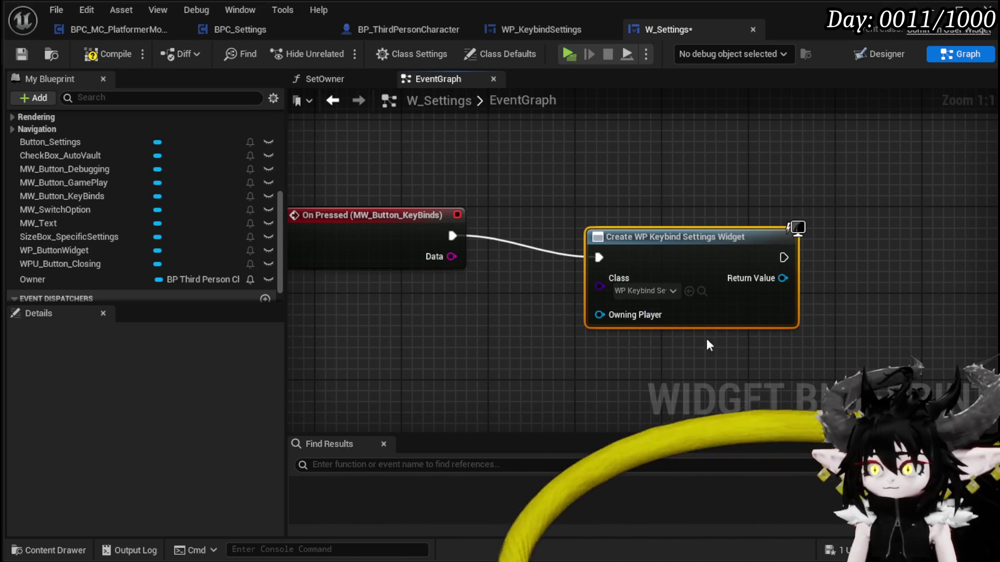
- Connect the created widget to an Add to Viewport node and compile W_Settings
drag(779, 304, 525, 309)
drag(576, 289, 646, 286)
text(add to v)
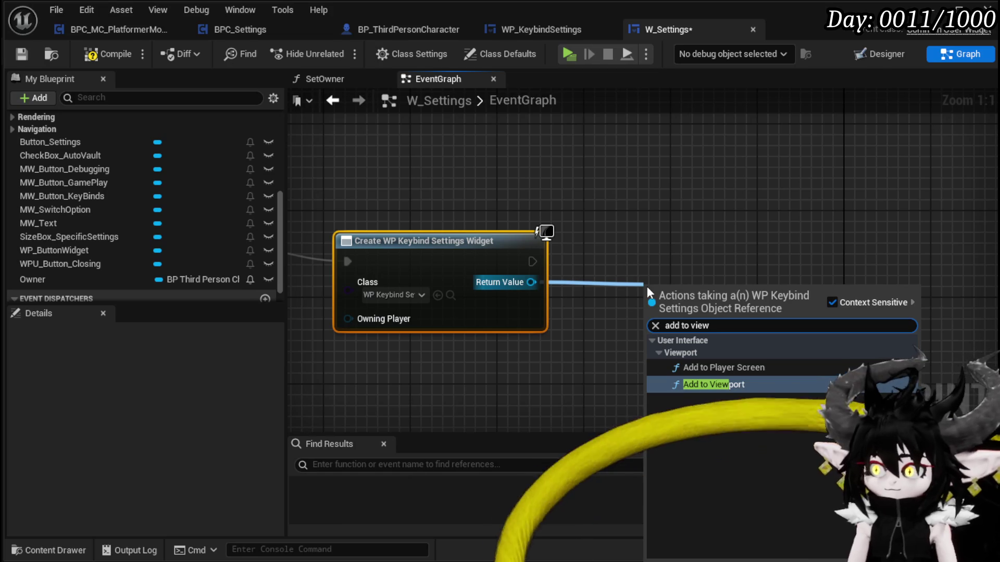
text(iew)
click(686, 384)
mouse_move(687, 293)
mouse_down()
mouse_move(651, 248)
mouse_move(623, 233)
mouse_up()
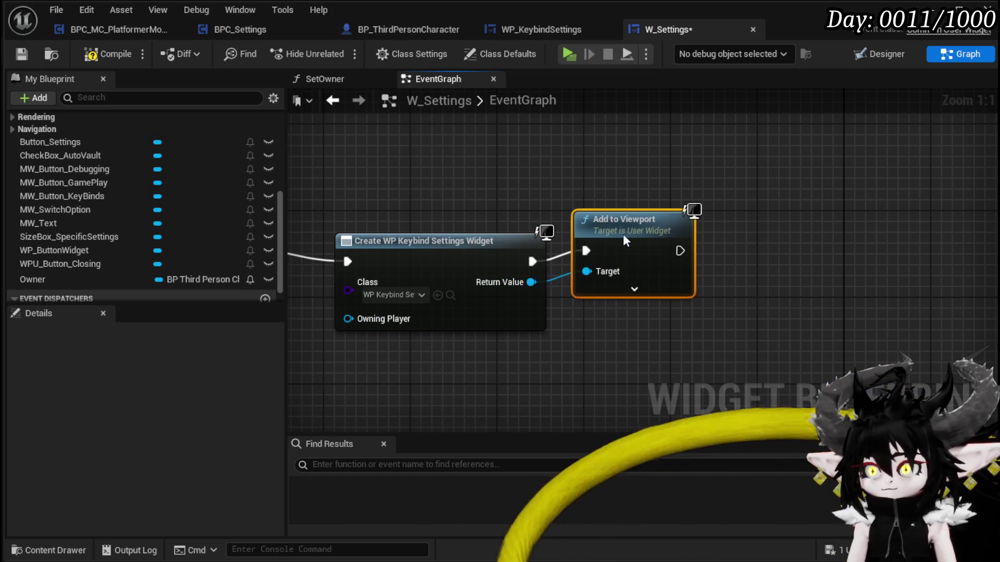
click(114, 56)
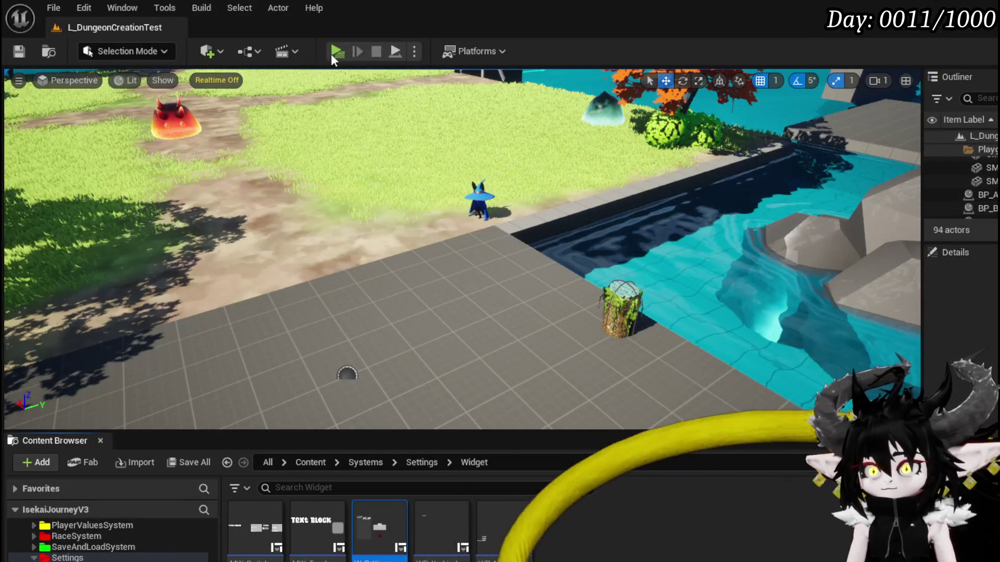
- Playtest the in-game settings menu in a standalone preview, stop it, and save the level
click(337, 54)
key(Escape)
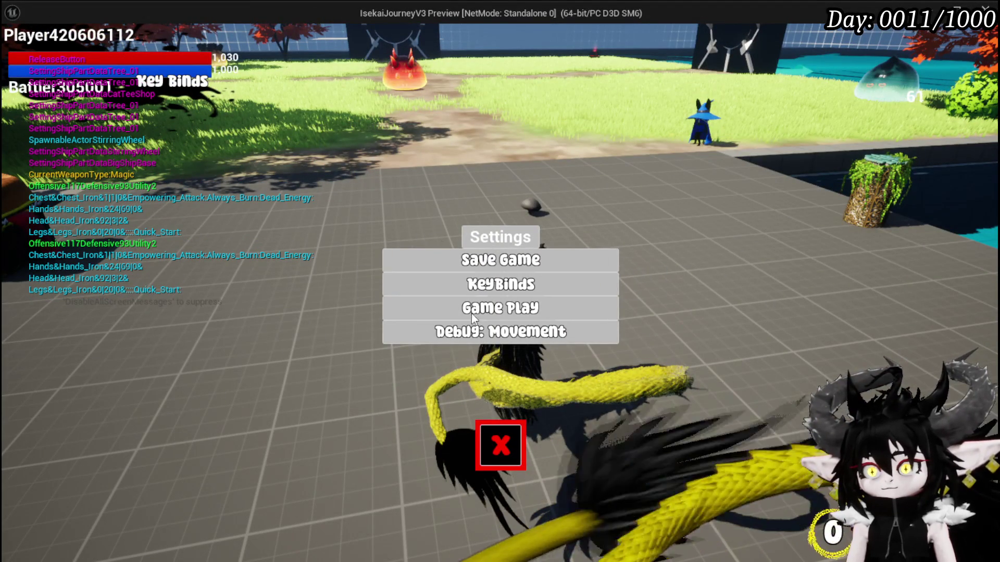
click(500, 445)
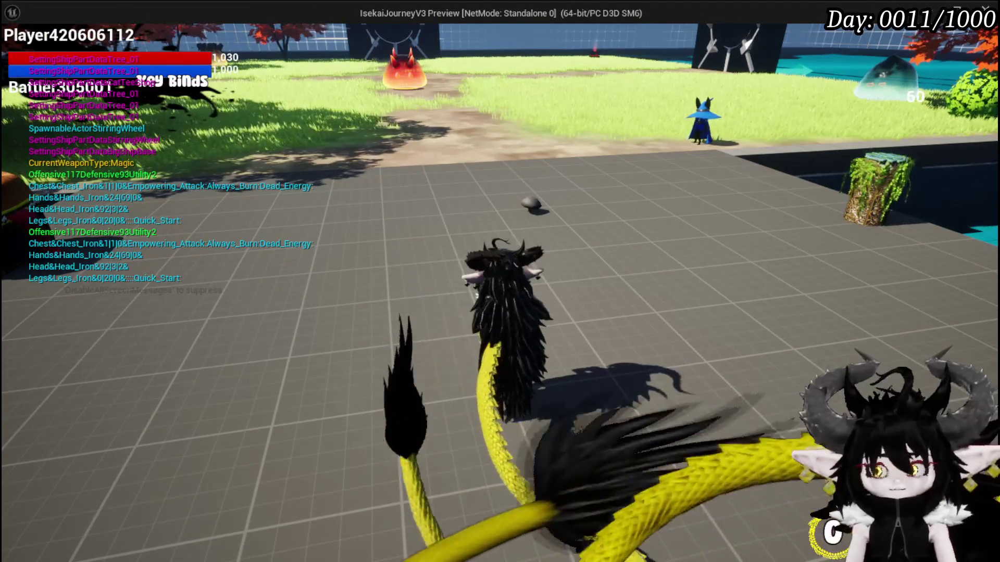
key(alt+F4)
key(ctrl+s)
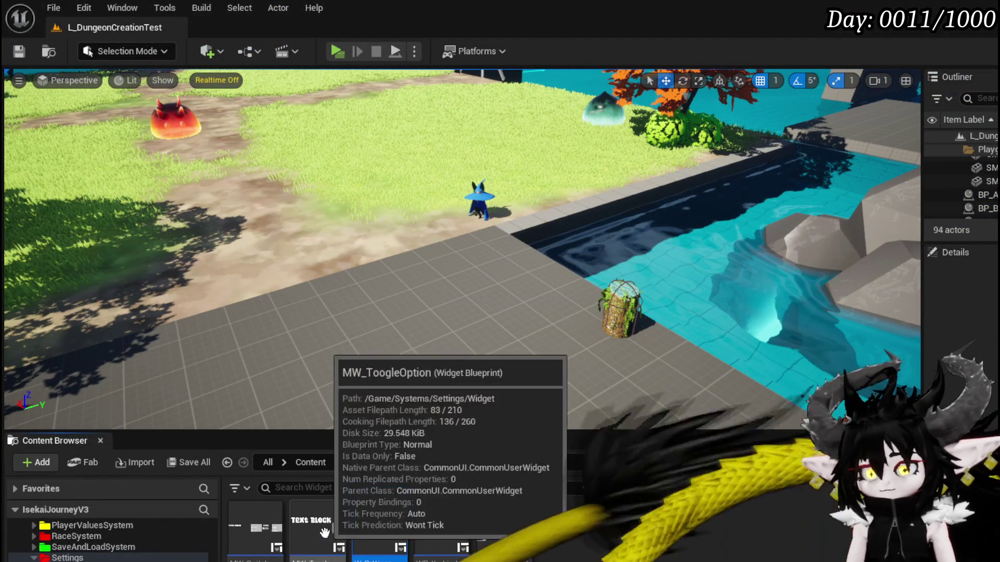
- In WP_KeybindSettings, wrap the Vertical Box with a new Border
double_click(444, 515)
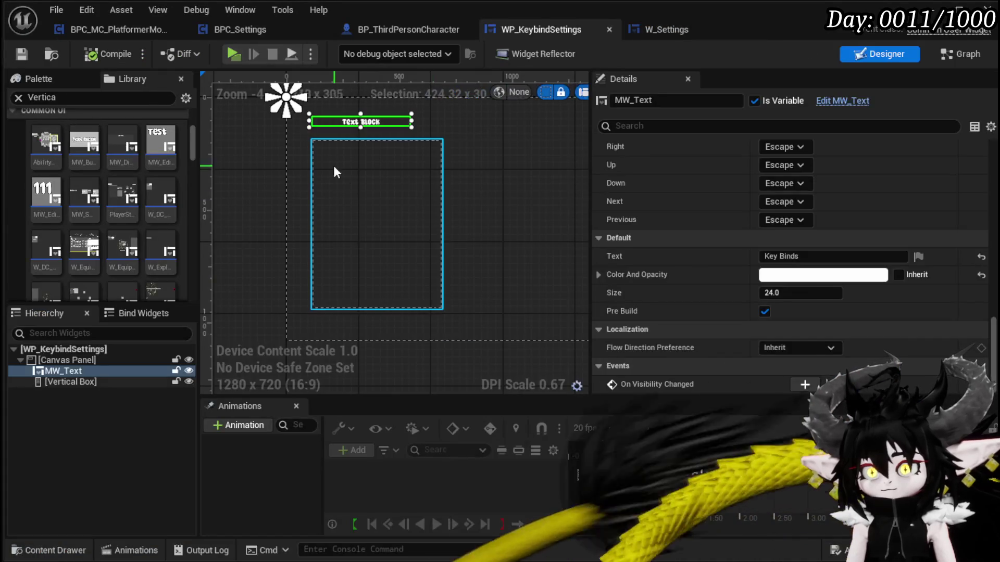
click(334, 173)
right_click(334, 173)
mouse_move(352, 313)
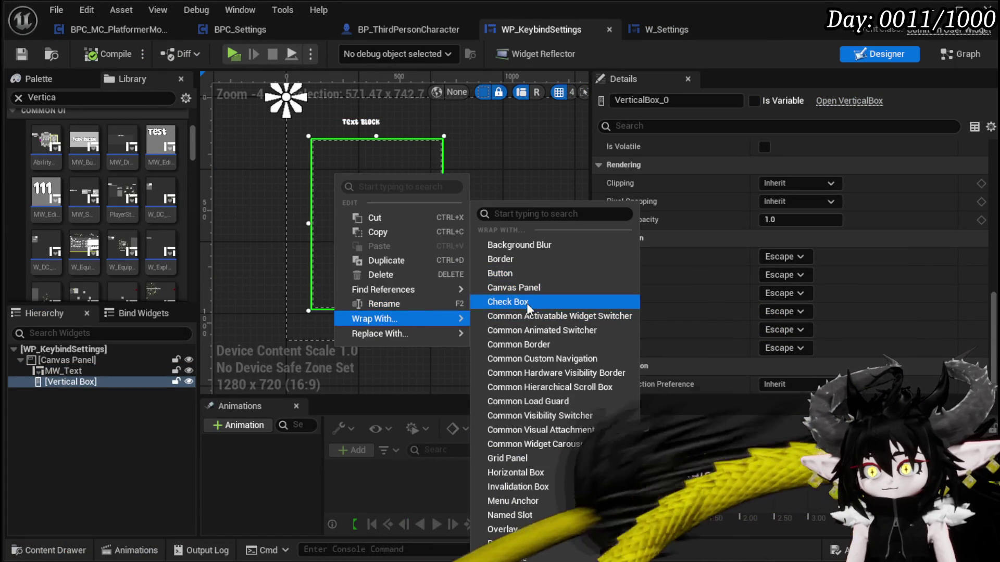
click(518, 254)
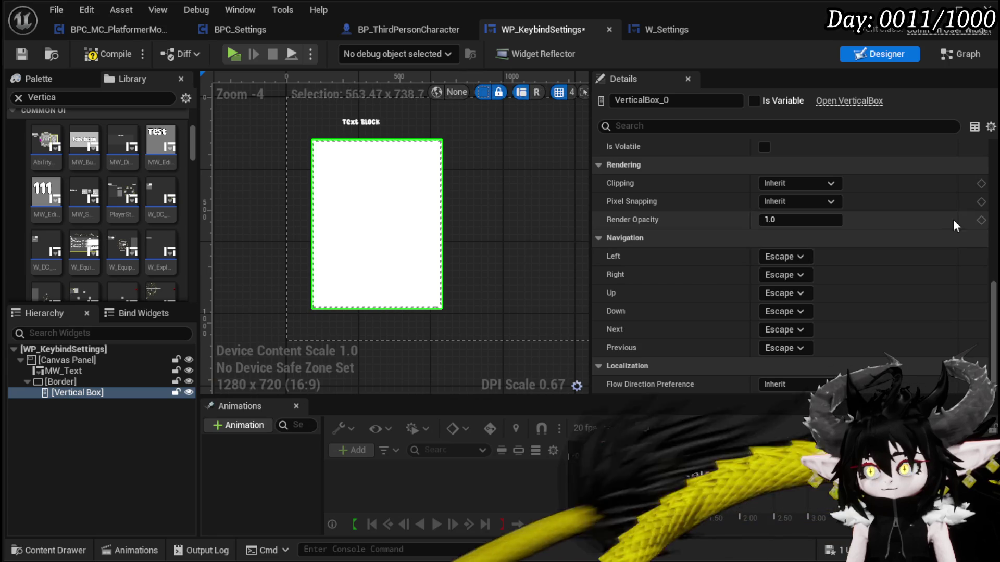
- Set the Border's Brush Tint to dark grey
click(140, 383)
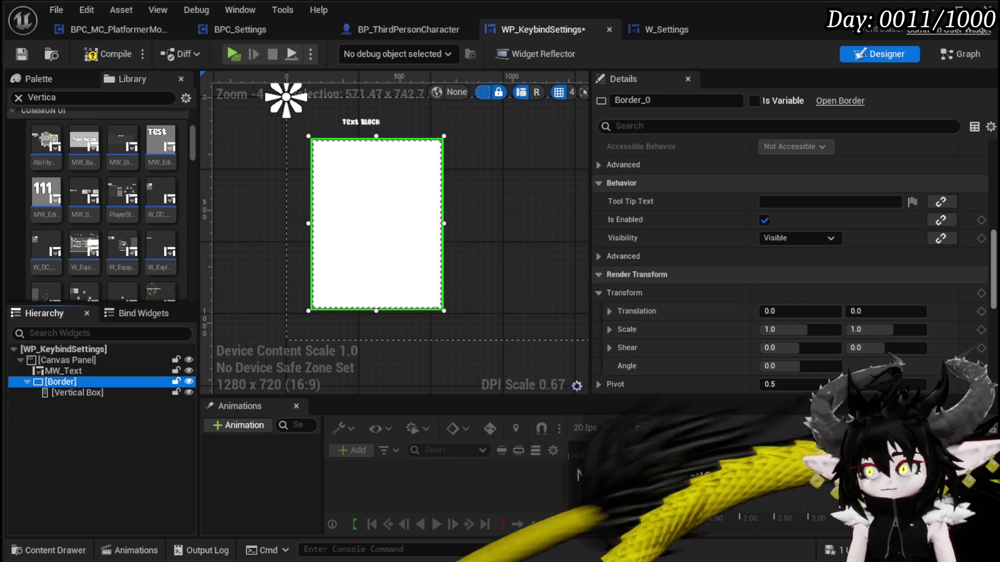
scroll(989, 234, down, 4)
scroll(995, 320, down, 3)
scroll(995, 321, down, 5)
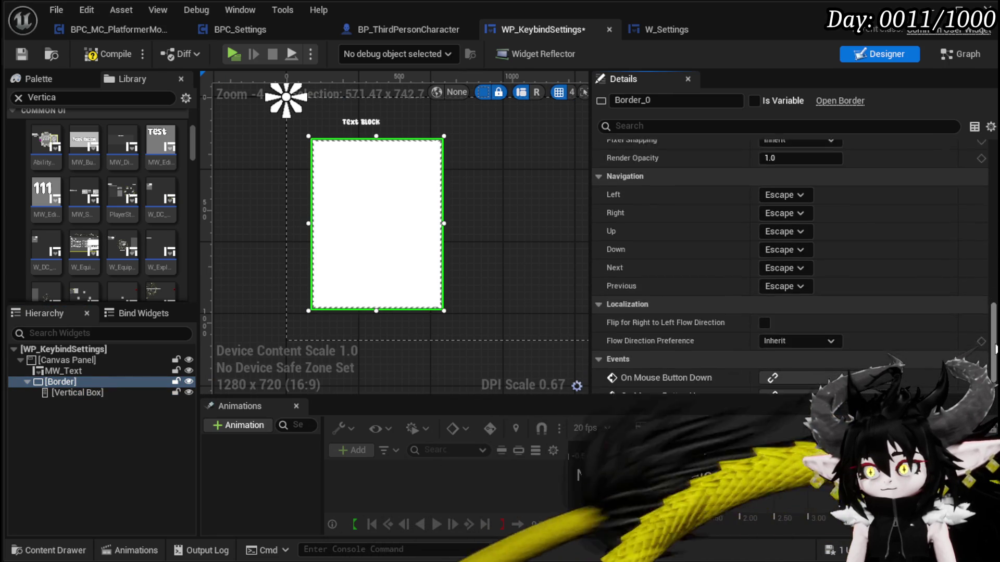
scroll(995, 320, up, 4)
scroll(730, 294, down, 4)
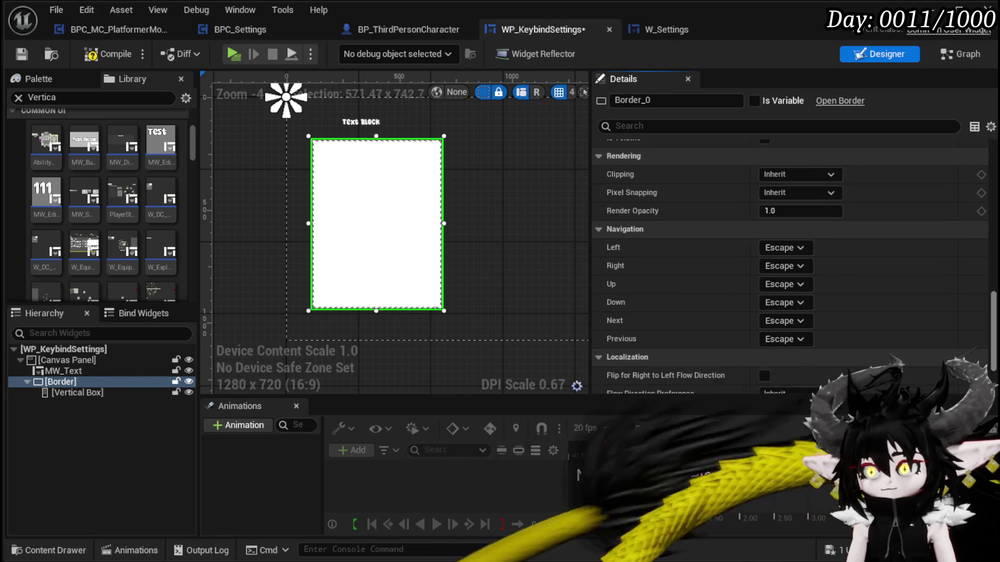
scroll(729, 294, up, 3)
scroll(730, 293, up, 4)
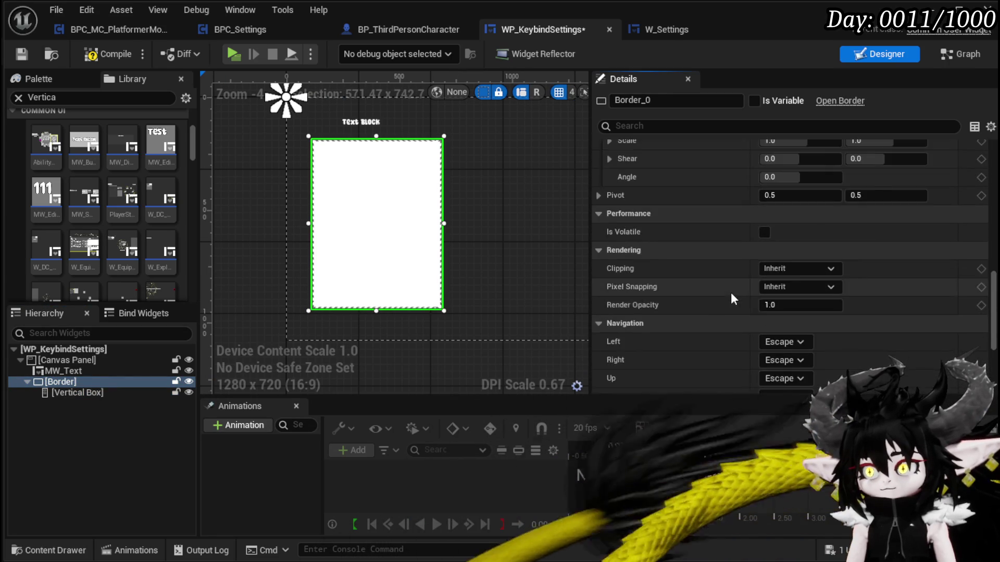
scroll(620, 281, up, 5)
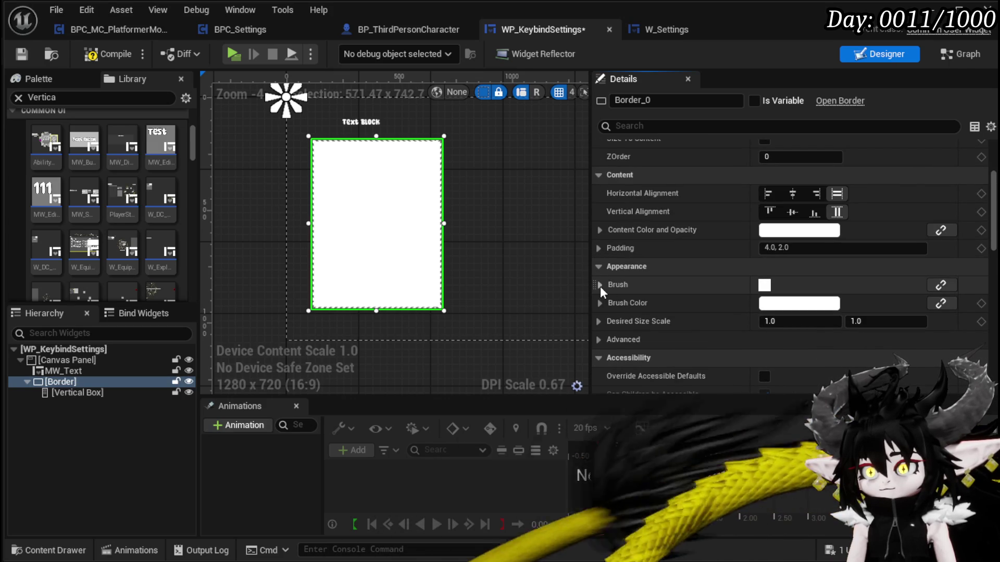
click(599, 285)
scroll(714, 310, down, 2)
scroll(713, 310, down, 1)
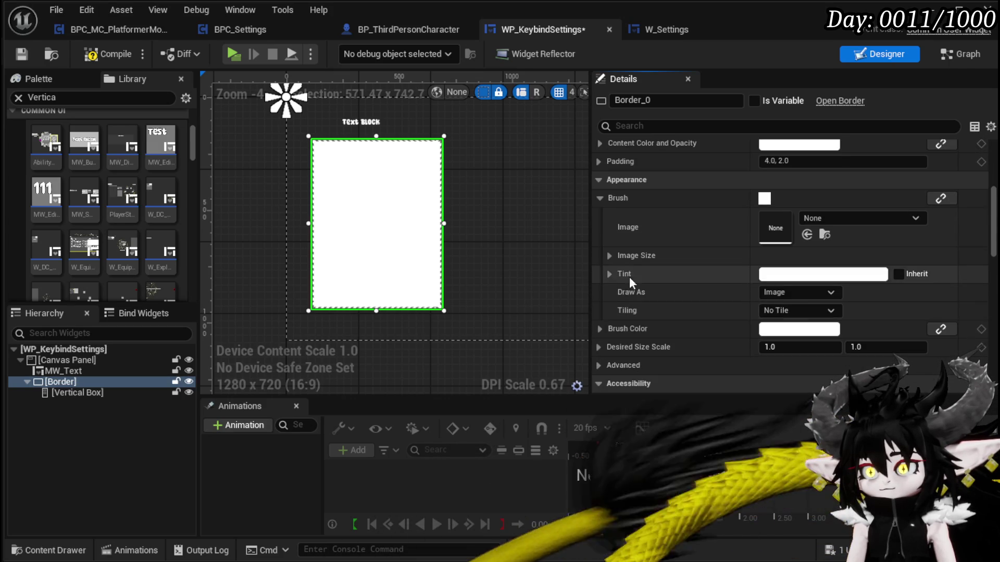
click(783, 274)
drag(984, 420, 984, 451)
key(Return)
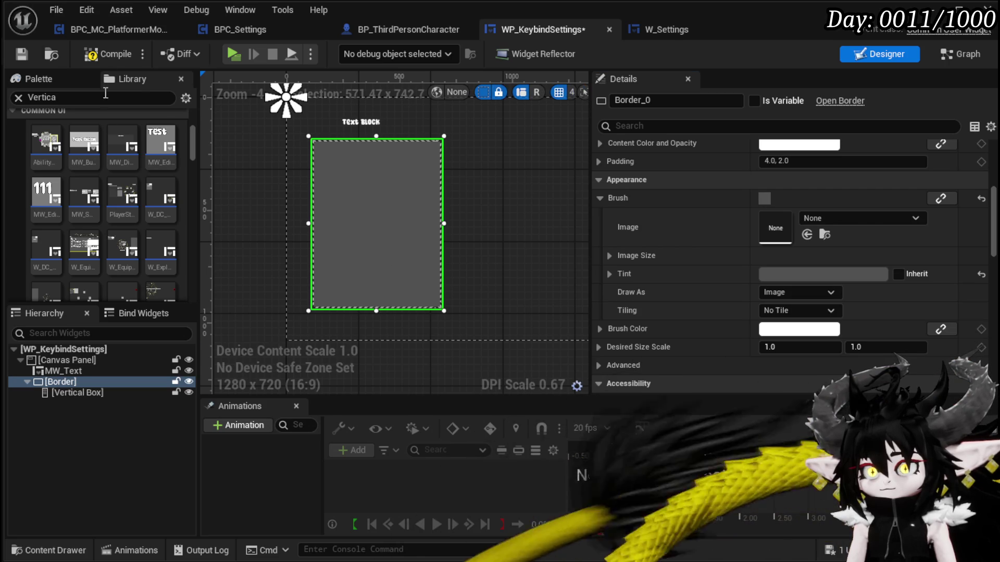
- Compile, move MW_Text above the Border, and save WP_KeybindSettings
click(101, 58)
scroll(360, 107, up, 3)
drag(361, 126, 373, 149)
click(20, 56)
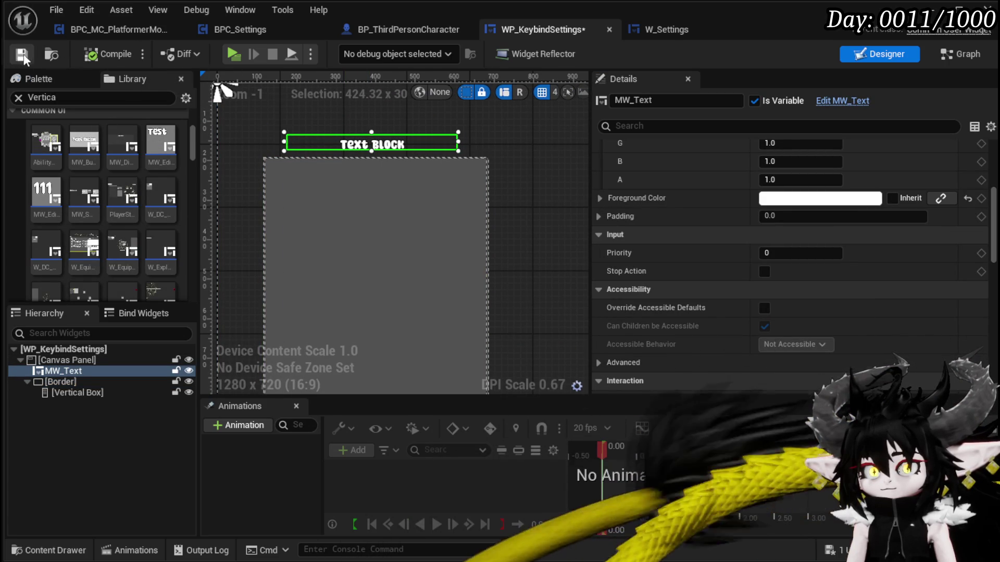
- In the W_Settings graph, promote Create Widget's Return Value to a variable named KeyBindSettingsUI
click(629, 30)
mouse_move(401, 193)
mouse_down()
mouse_move(537, 207)
mouse_move(269, 208)
mouse_up()
drag(633, 210, 754, 210)
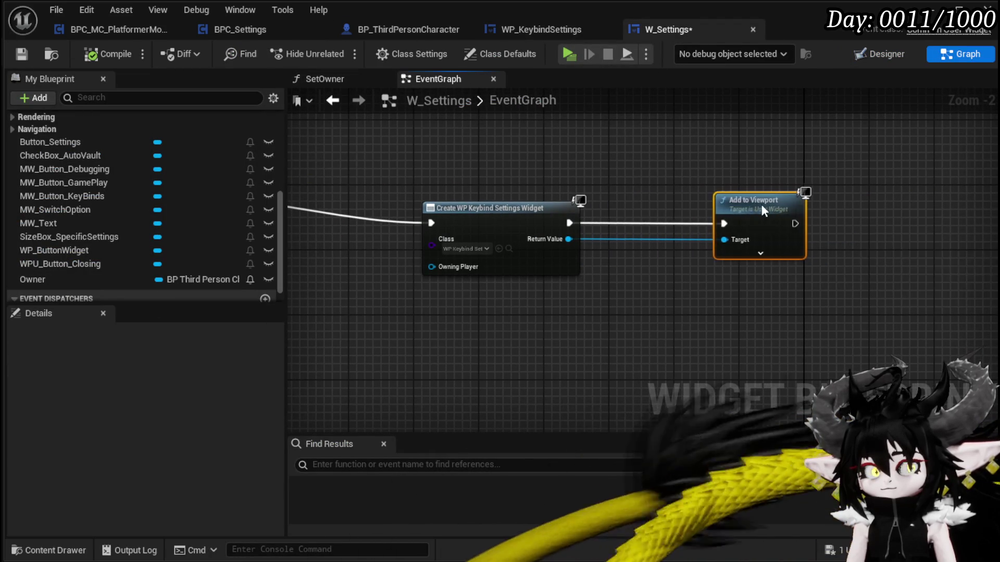
mouse_move(584, 182)
mouse_down()
mouse_move(620, 223)
mouse_move(567, 198)
mouse_up()
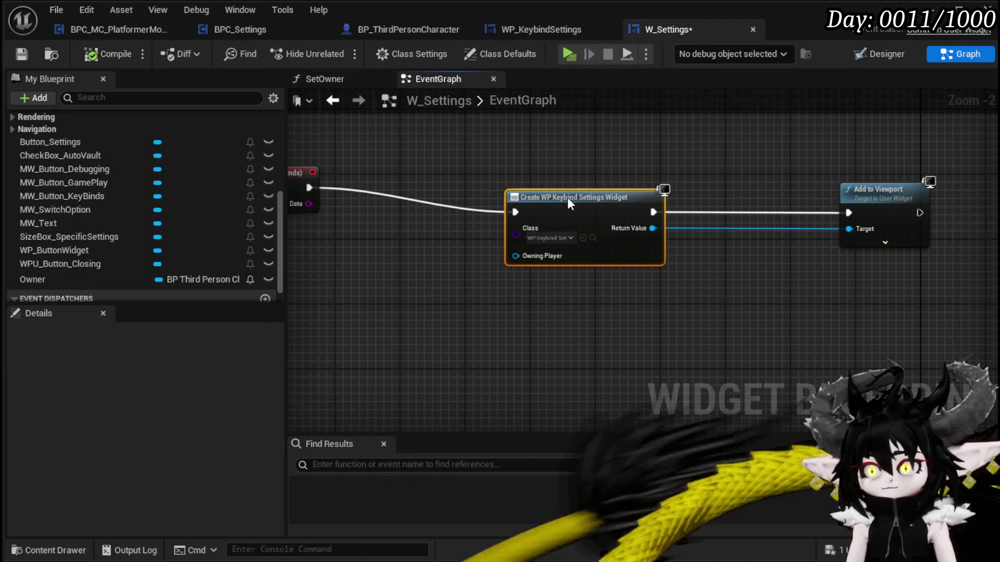
right_click(652, 228)
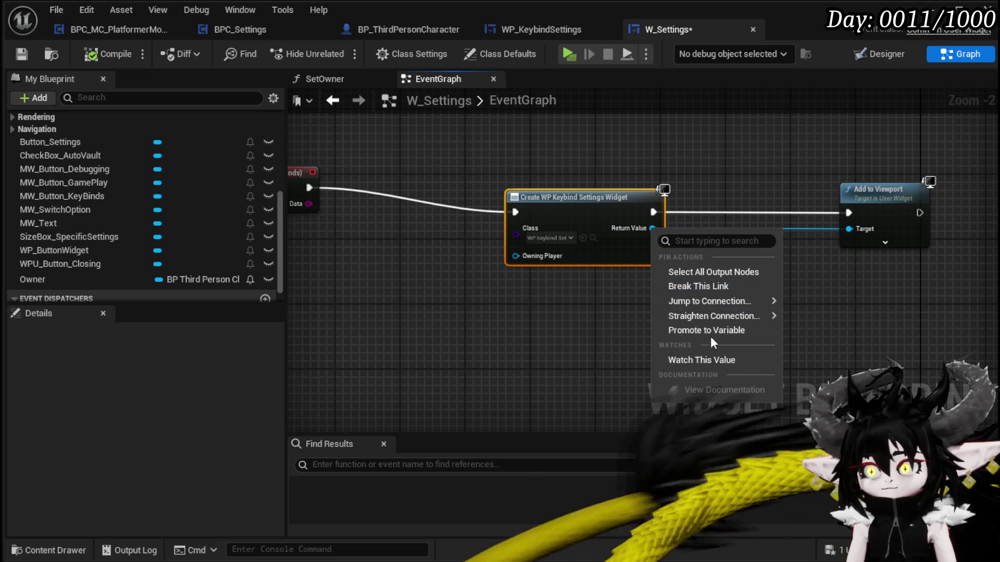
click(692, 330)
text(Ke)
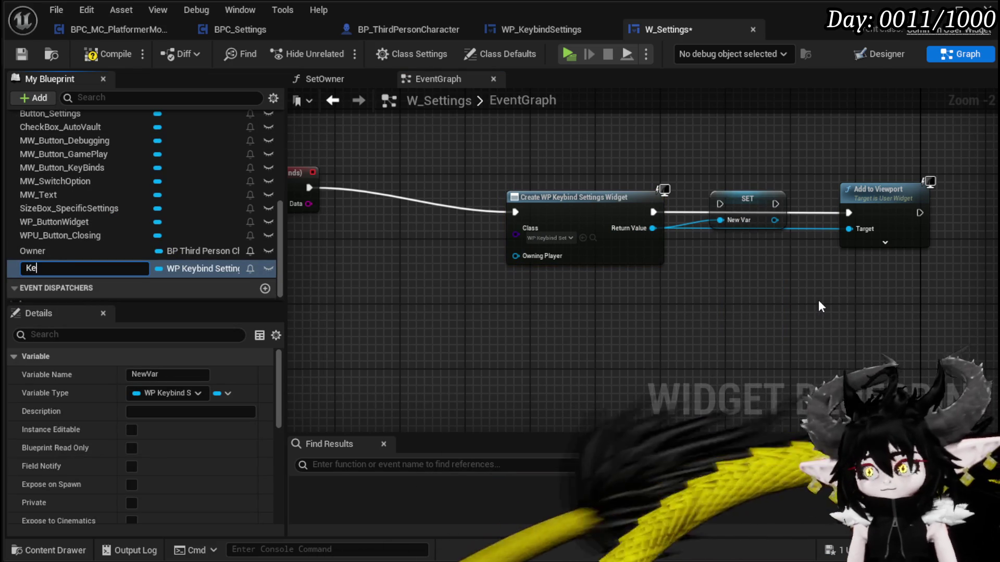
text(yBindSe)
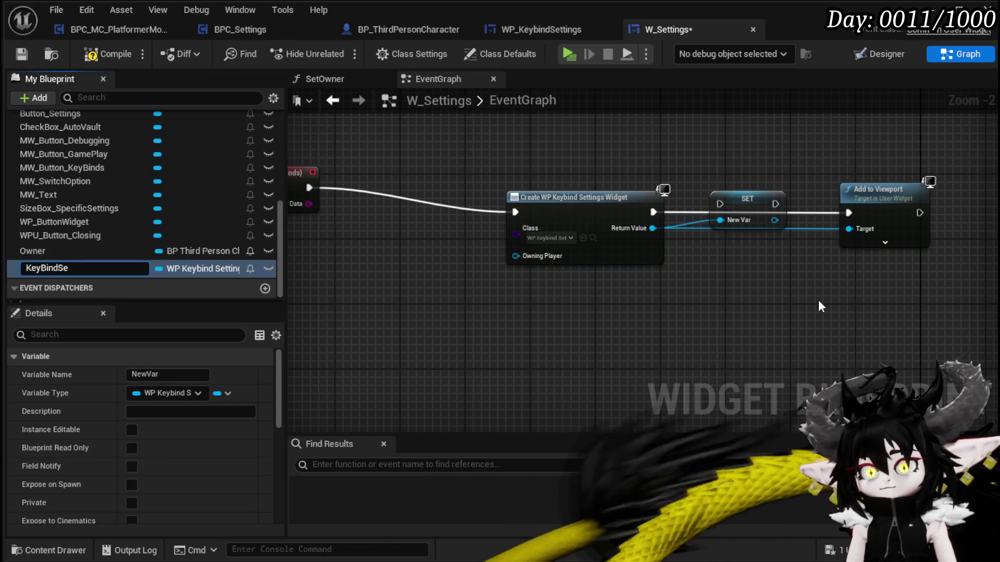
text(ttings)
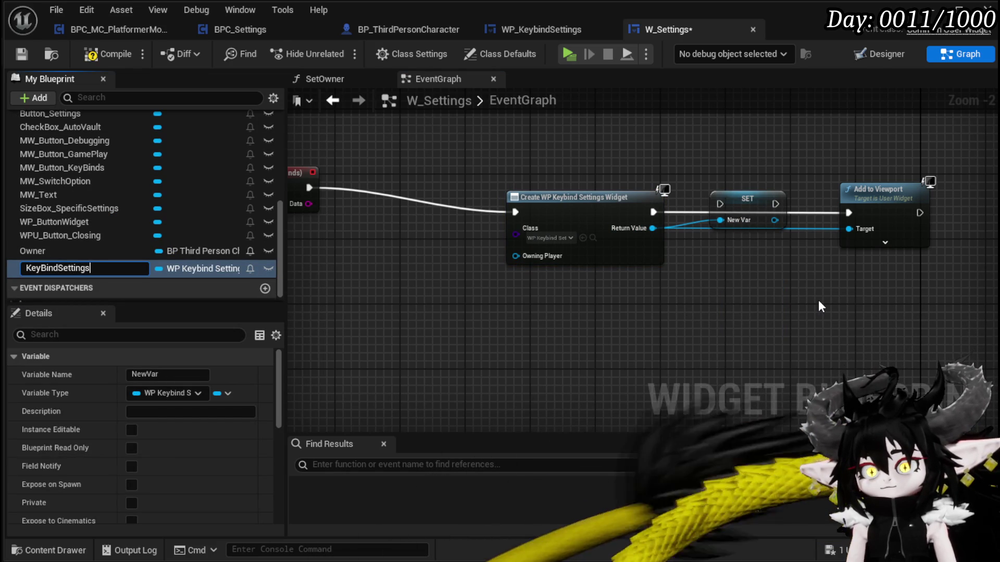
text(UI)
key(Return)
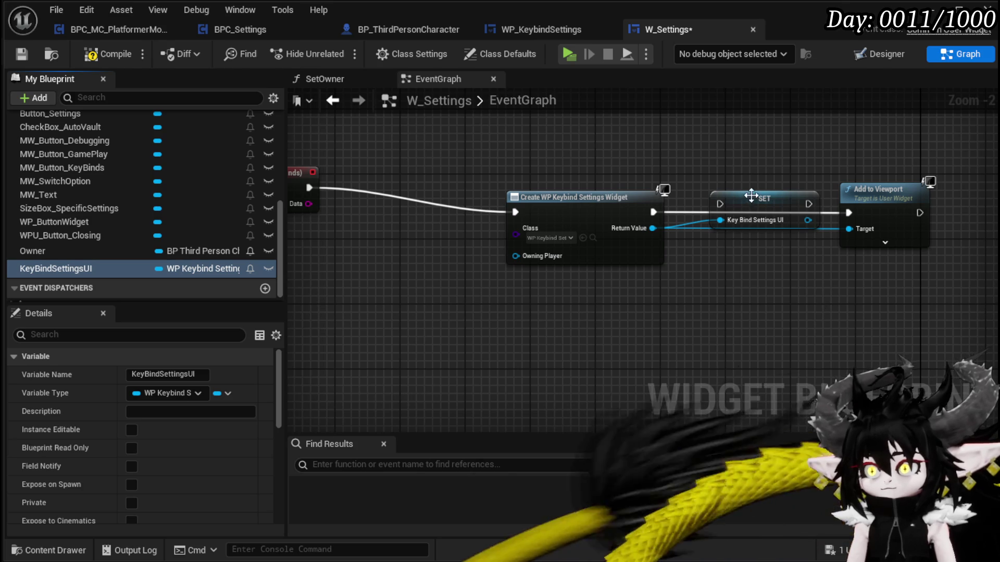
- Wire the SET node between Create Widget and Add to Viewport, feeding the stored widget as Target
drag(653, 211, 733, 200)
key(Escape)
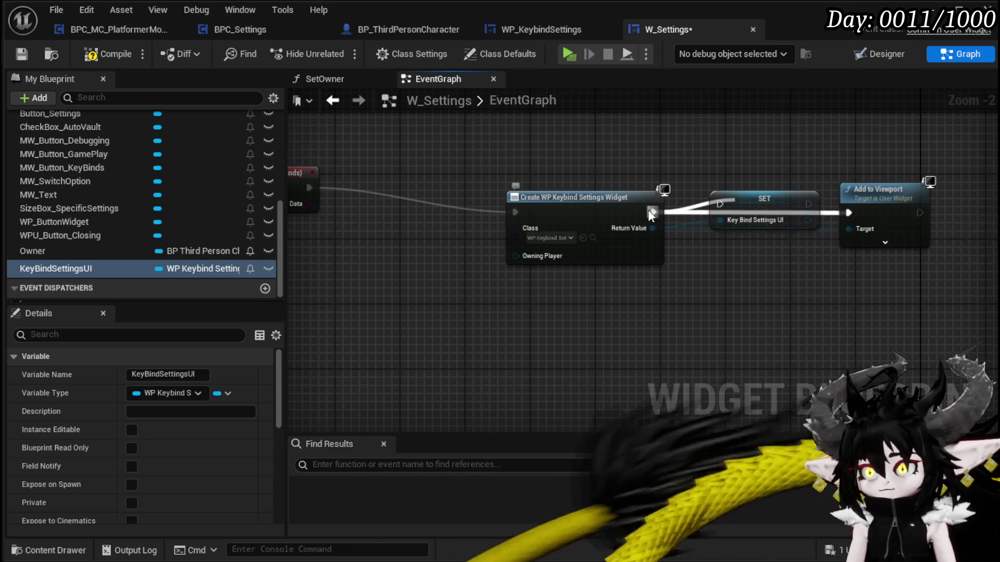
drag(807, 220, 860, 235)
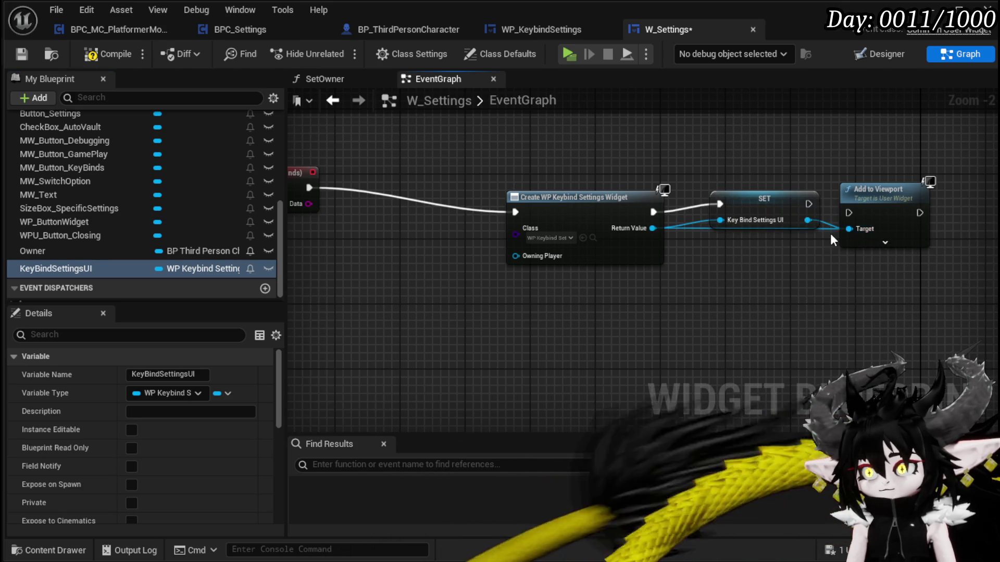
drag(808, 205, 849, 213)
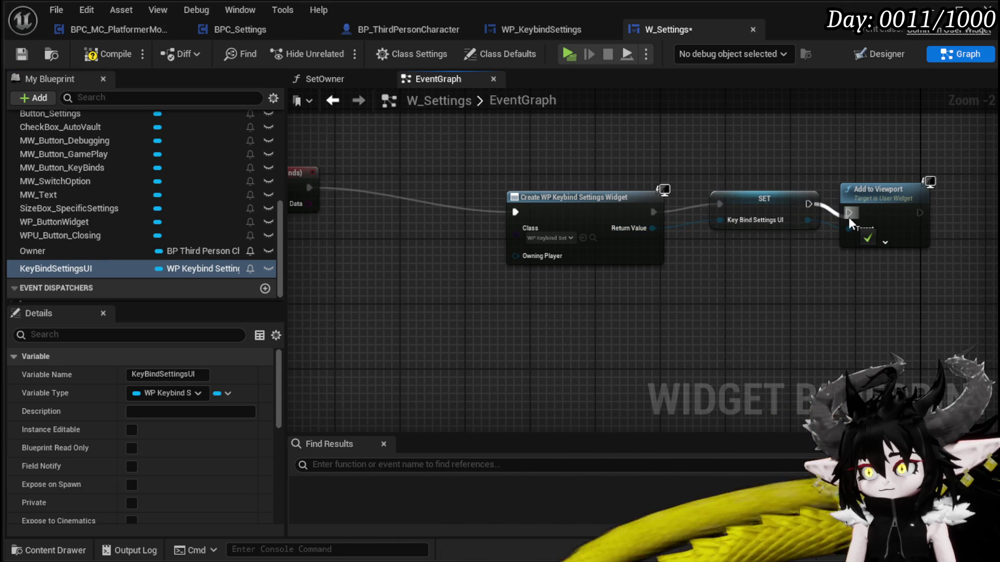
click(763, 213)
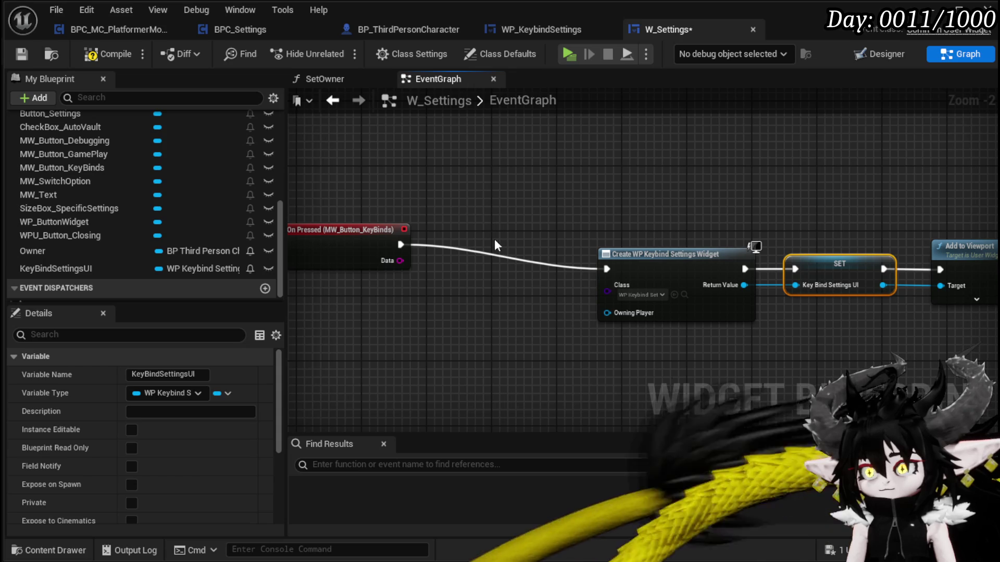
- Add a KeyBindSettingsUI getter with an Is Valid macro between On Pressed and Create Widget
mouse_move(105, 269)
mouse_down()
mouse_move(389, 307)
mouse_move(396, 329)
mouse_up()
click(436, 348)
drag(458, 330, 508, 332)
text(is valid)
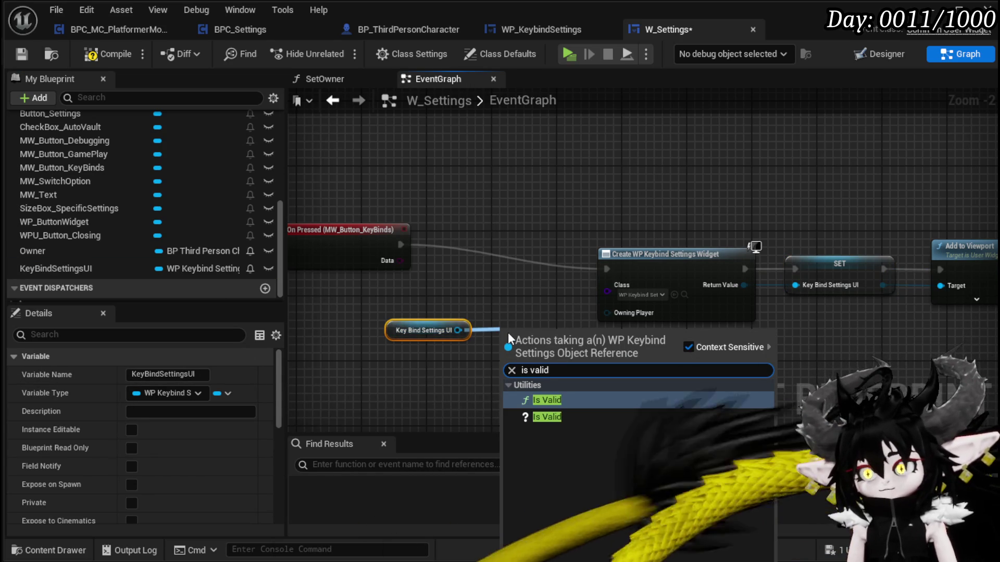
key(Down)
key(Return)
mouse_move(523, 329)
mouse_down()
mouse_move(509, 247)
mouse_move(491, 233)
mouse_up()
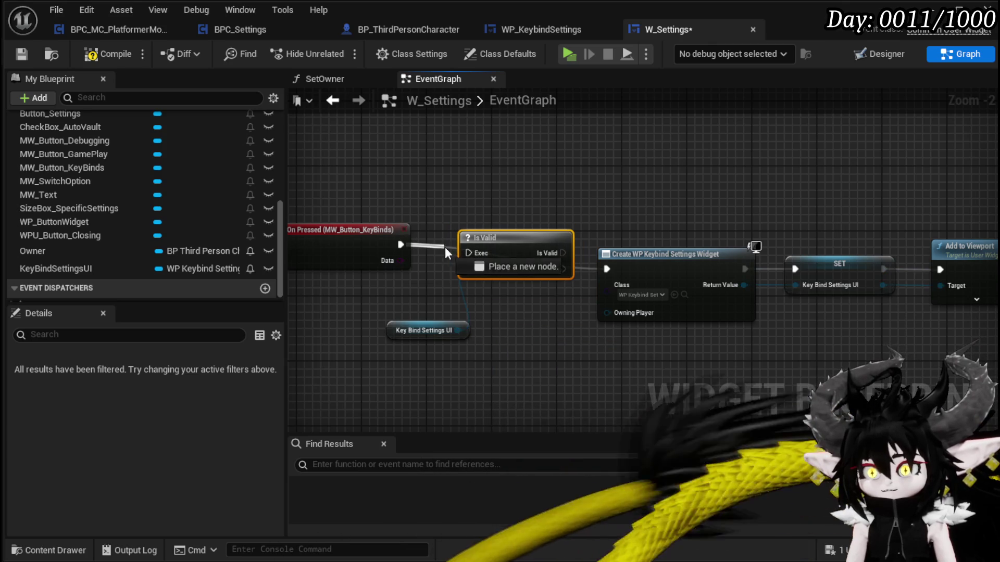
mouse_move(488, 243)
mouse_down()
mouse_move(497, 236)
mouse_move(496, 245)
mouse_move(592, 265)
mouse_move(640, 246)
mouse_up()
click(619, 229)
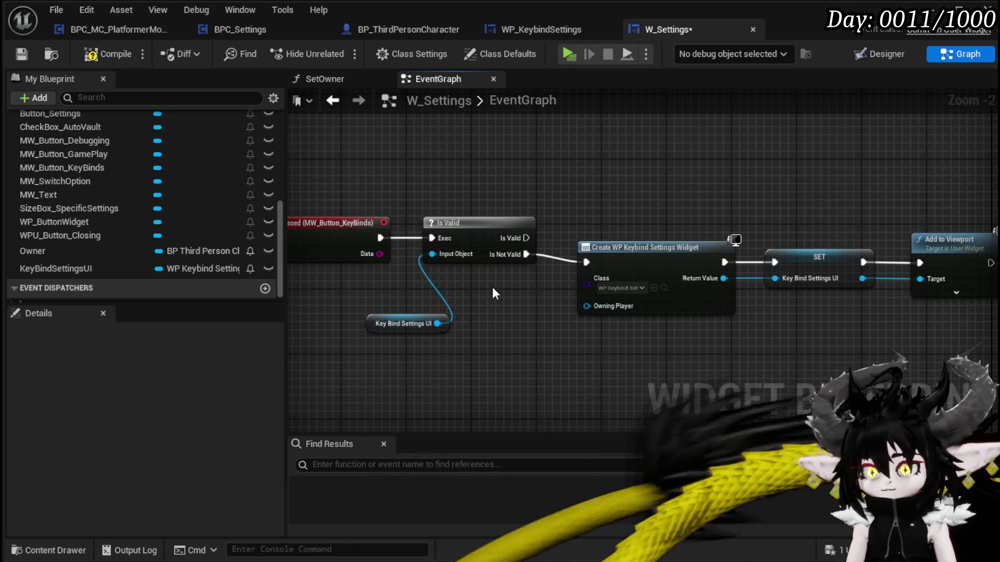
- Add a Set Visibility node on KeyBindSettingsUI, driven by Is Valid, and compile
drag(436, 324, 722, 136)
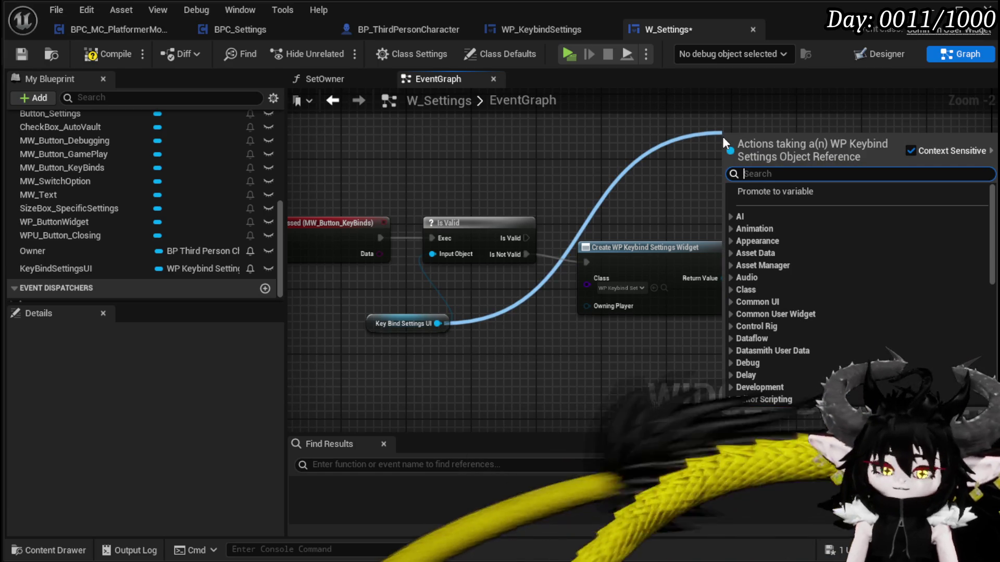
text(Set Visi)
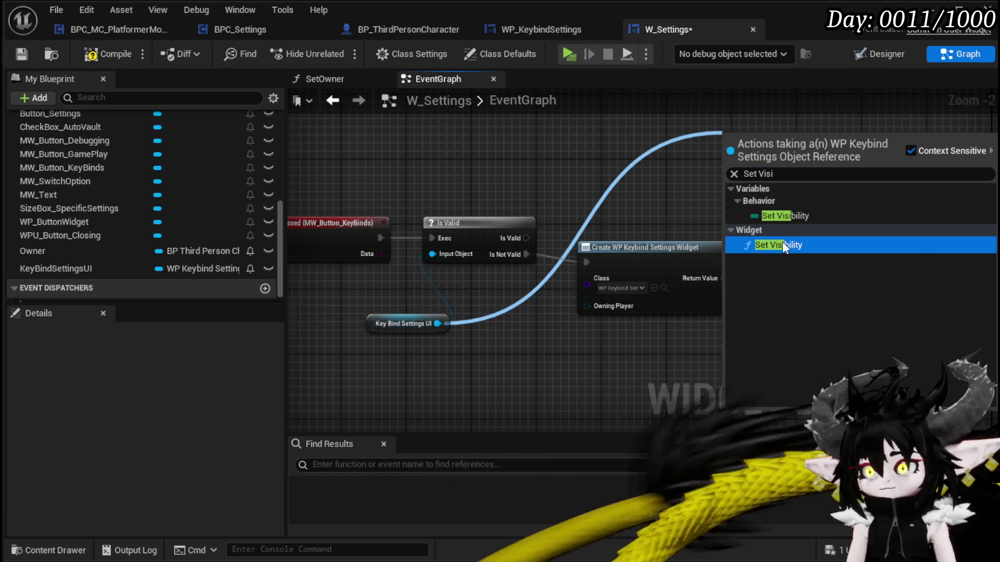
click(778, 245)
drag(765, 174, 695, 146)
mouse_move(526, 239)
mouse_down()
mouse_move(683, 158)
mouse_move(669, 141)
mouse_up()
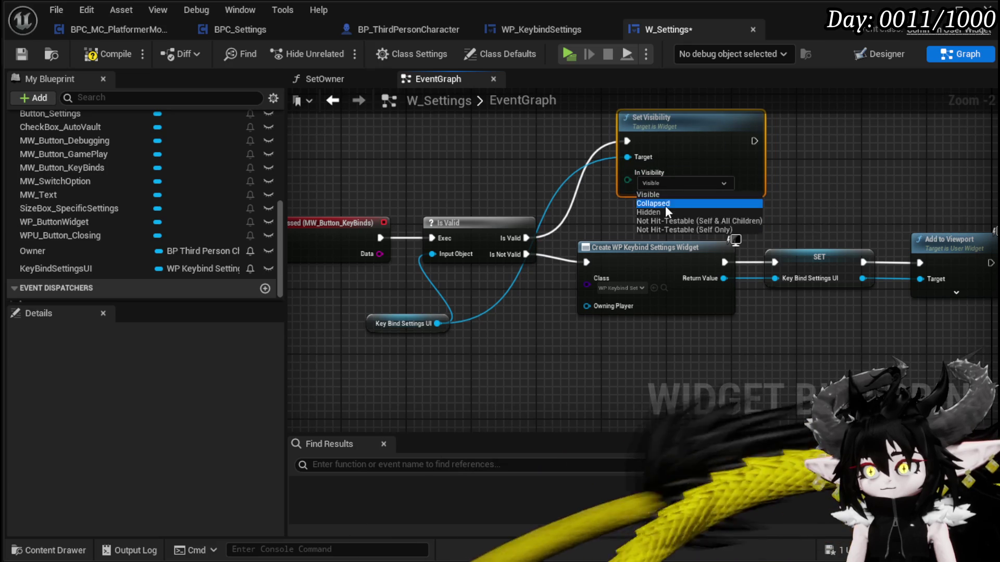
click(664, 203)
mouse_move(665, 205)
mouse_down()
mouse_move(407, 269)
mouse_move(475, 260)
mouse_up()
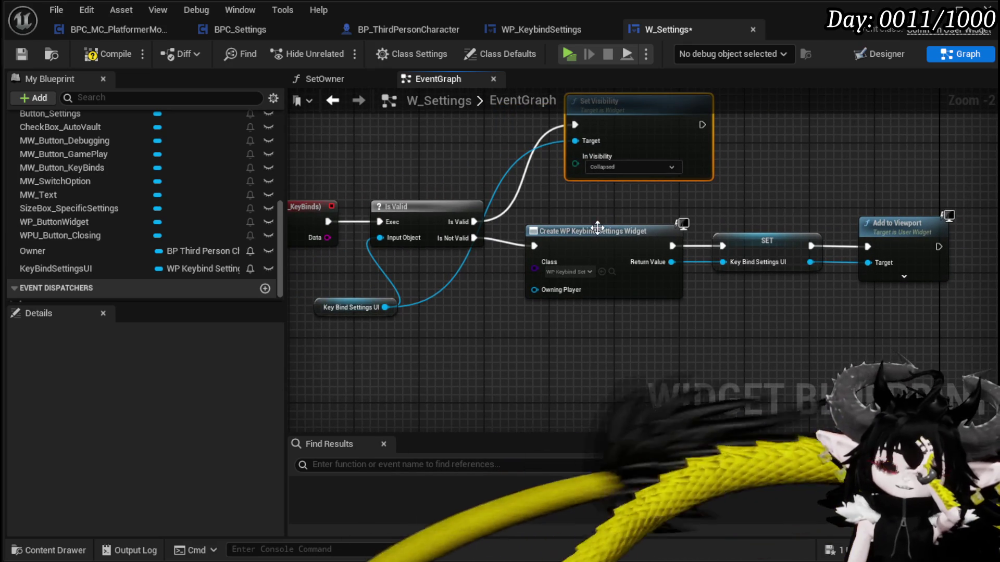
click(95, 58)
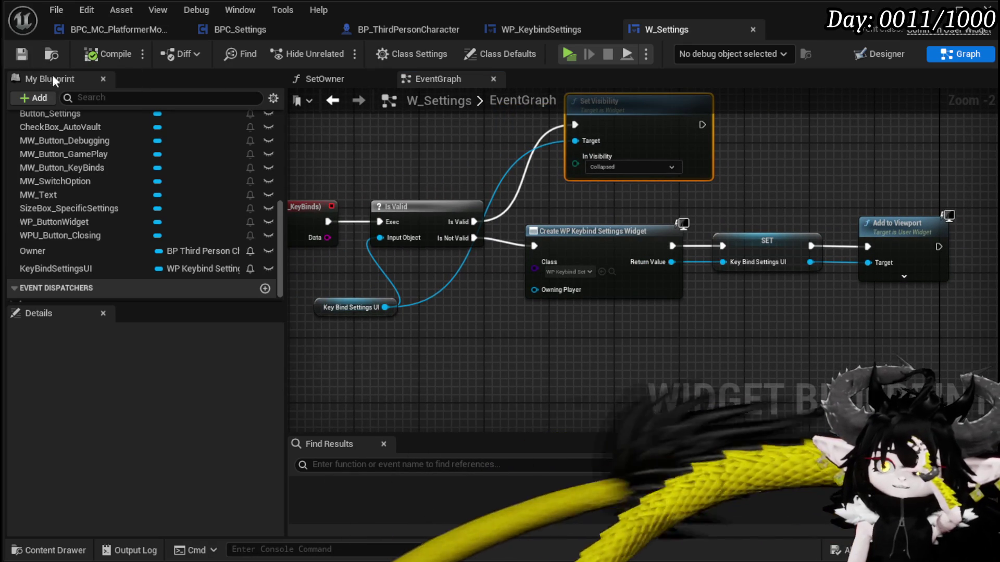
- Change In Visibility to Visible, recompile, and go to the WP_KeybindSettings blueprint
click(624, 167)
click(606, 178)
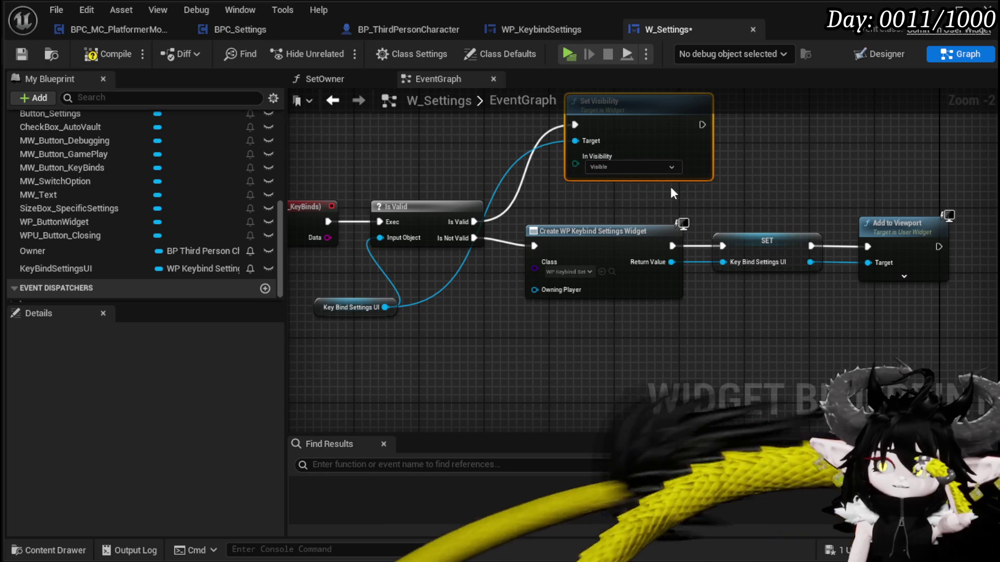
click(95, 54)
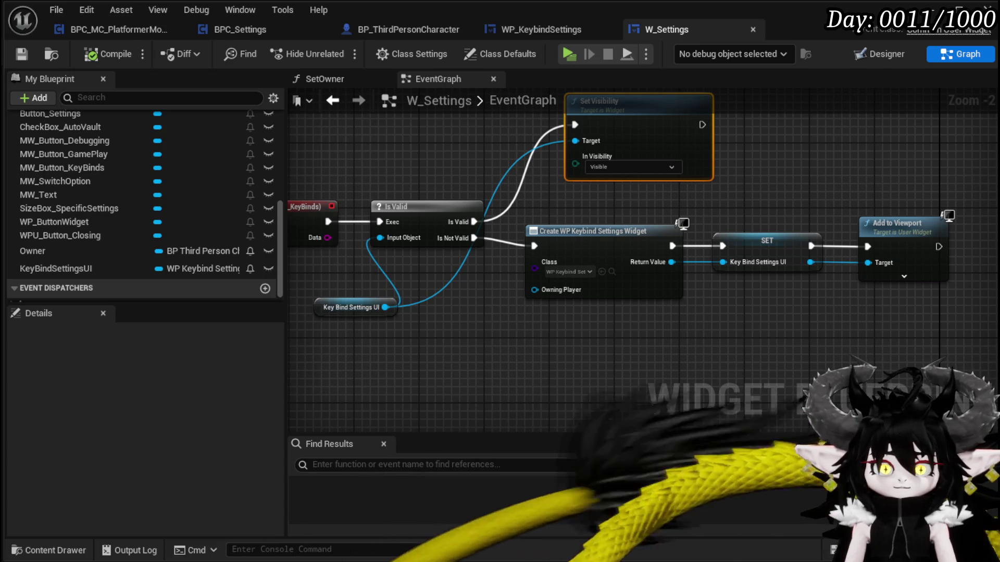
click(538, 392)
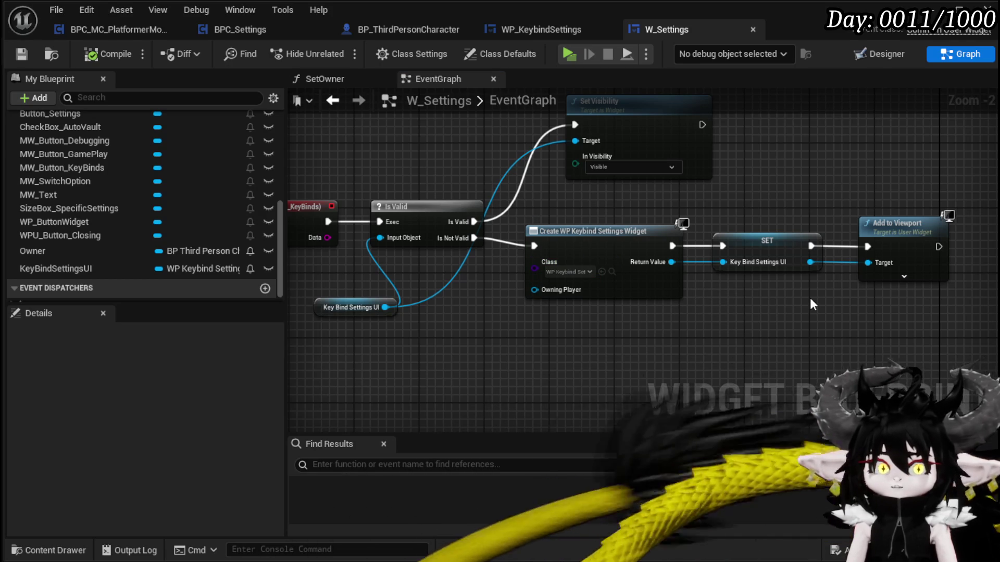
click(520, 31)
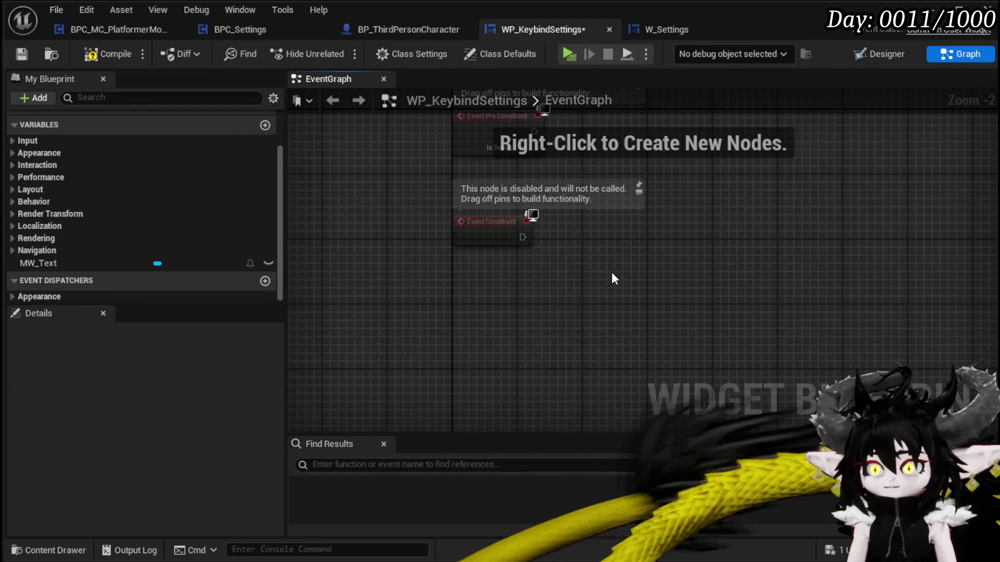
- In the Designer, rename the Border's Vertical Box to VerticalBox_Inputs, then return to the graph
drag(386, 200, 611, 156)
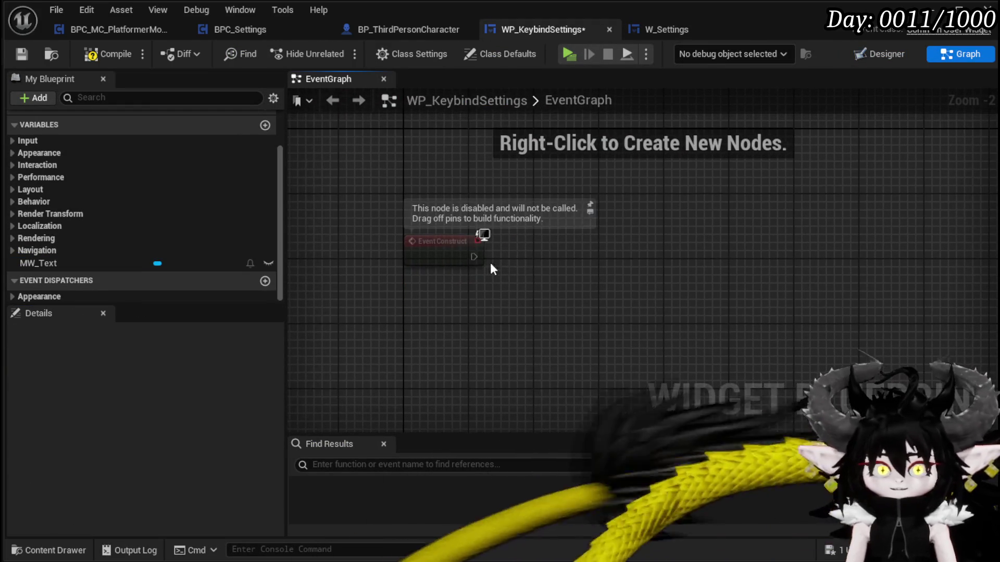
drag(474, 257, 572, 266)
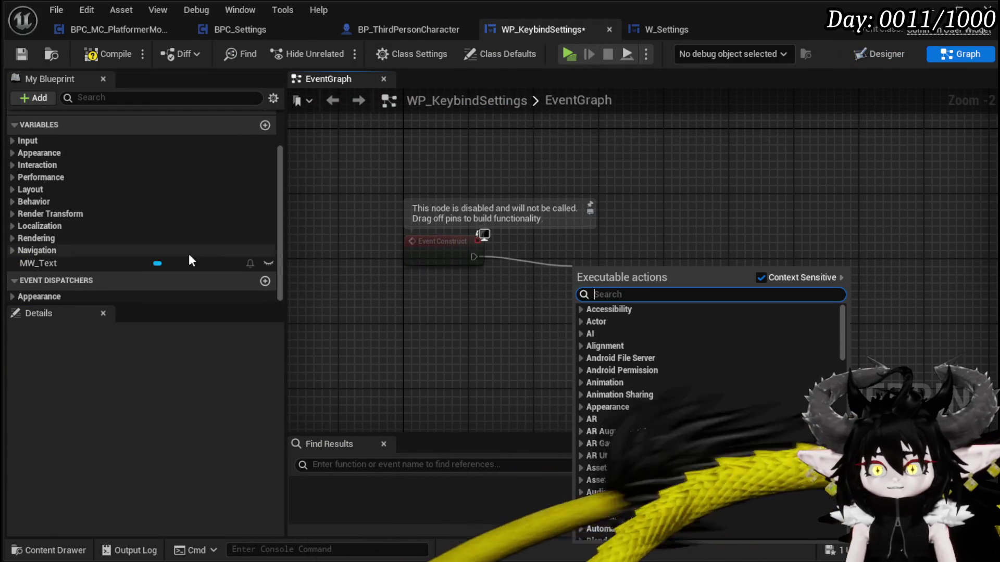
click(582, 179)
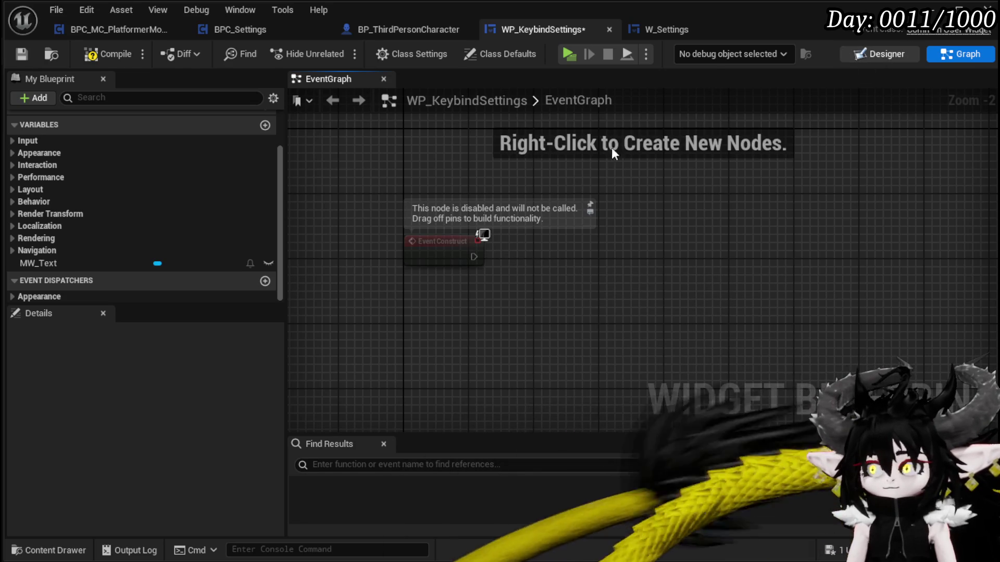
click(880, 53)
click(320, 237)
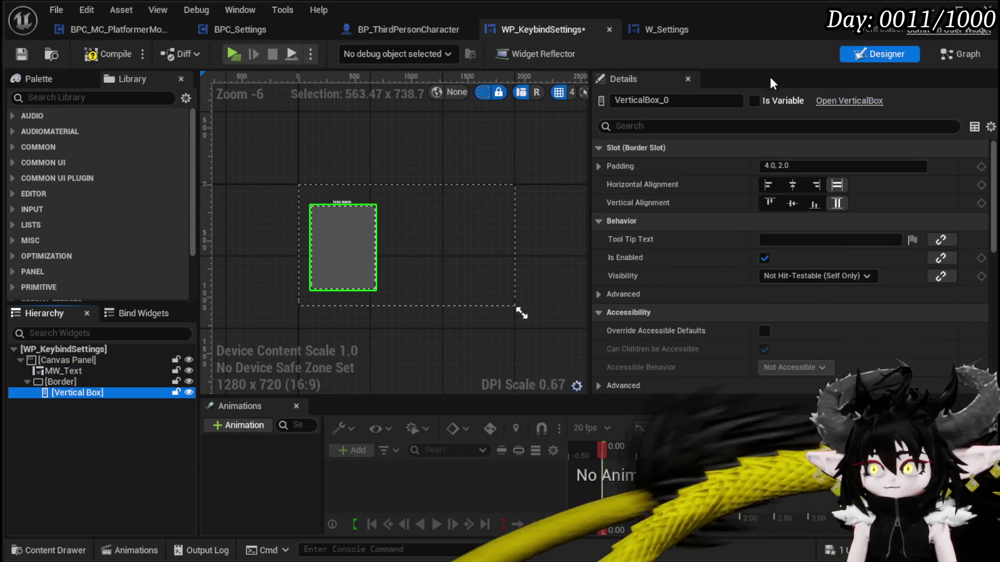
click(680, 97)
text(Inputs)
key(Return)
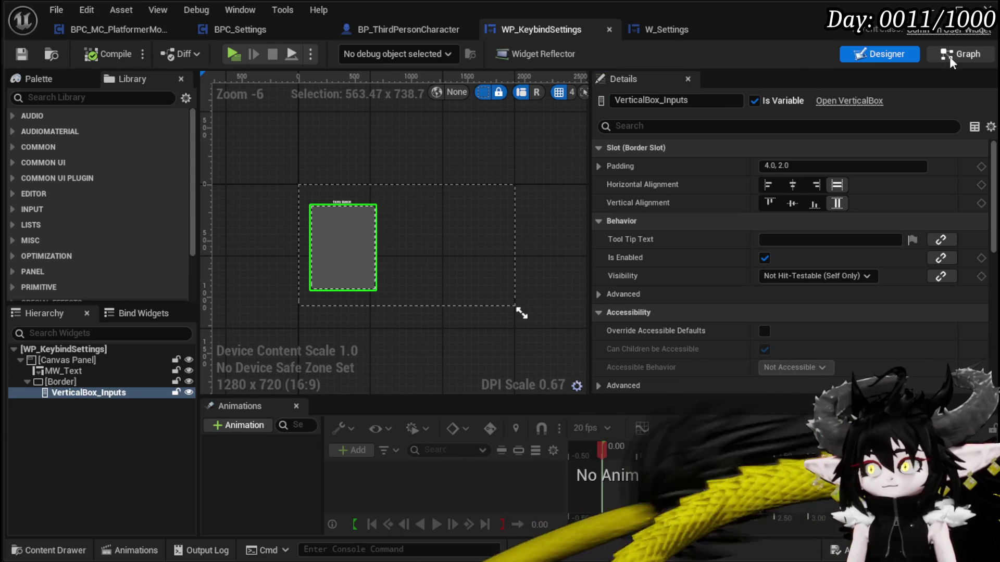
key(ctrl+shift+g)
- Run Clear Children on a VerticalBox_Inputs getter from Event Construct
mouse_move(80, 280)
mouse_down()
mouse_move(317, 303)
mouse_move(388, 333)
mouse_up()
click(400, 342)
drag(454, 318, 586, 307)
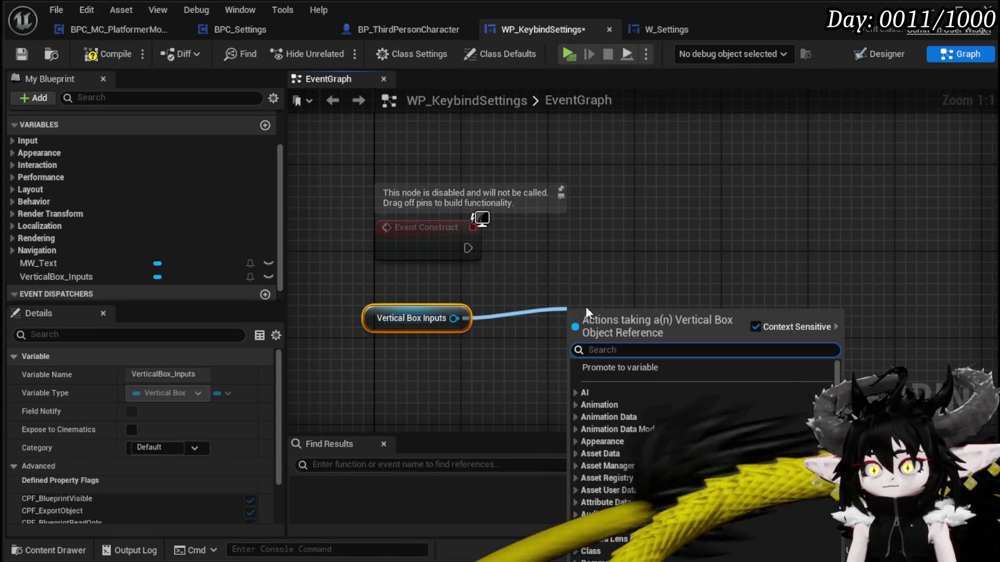
text(clear)
key(Return)
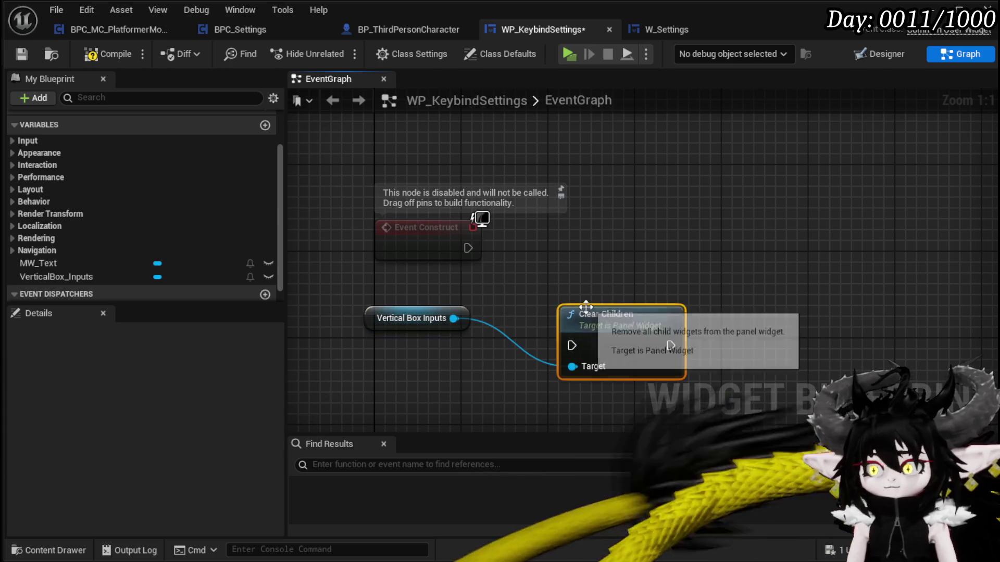
drag(468, 249, 572, 345)
drag(610, 315, 570, 233)
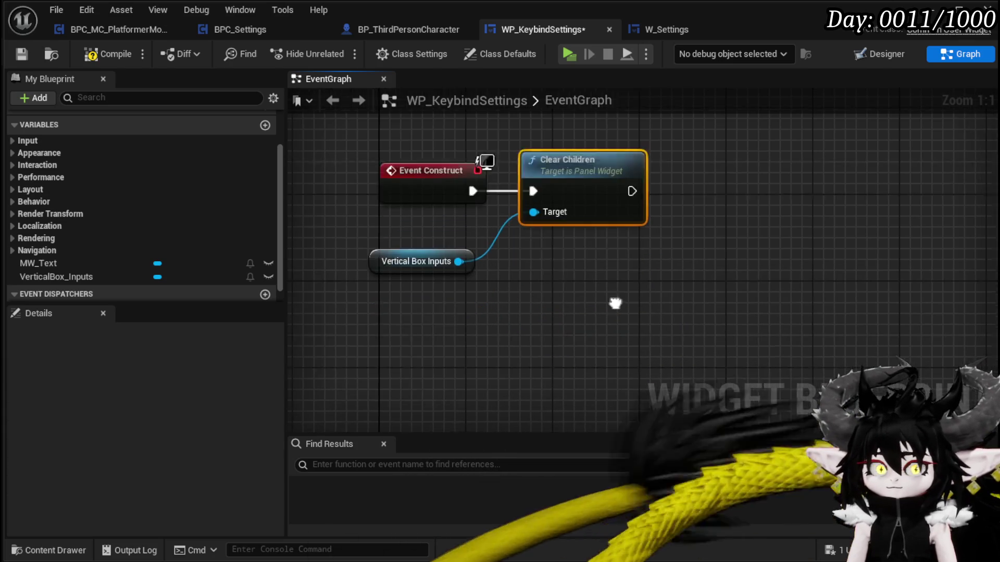
- Add an Enhanced Input Local Player Subsystem node feeding Get Enhanced Input User Settings
right_click(546, 339)
text(enhanced inp)
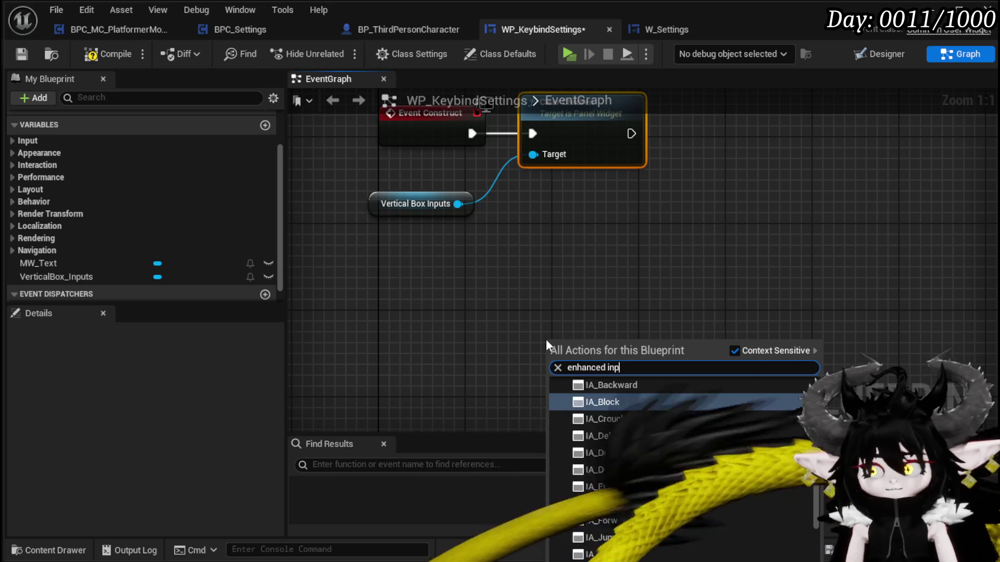
text(ut local)
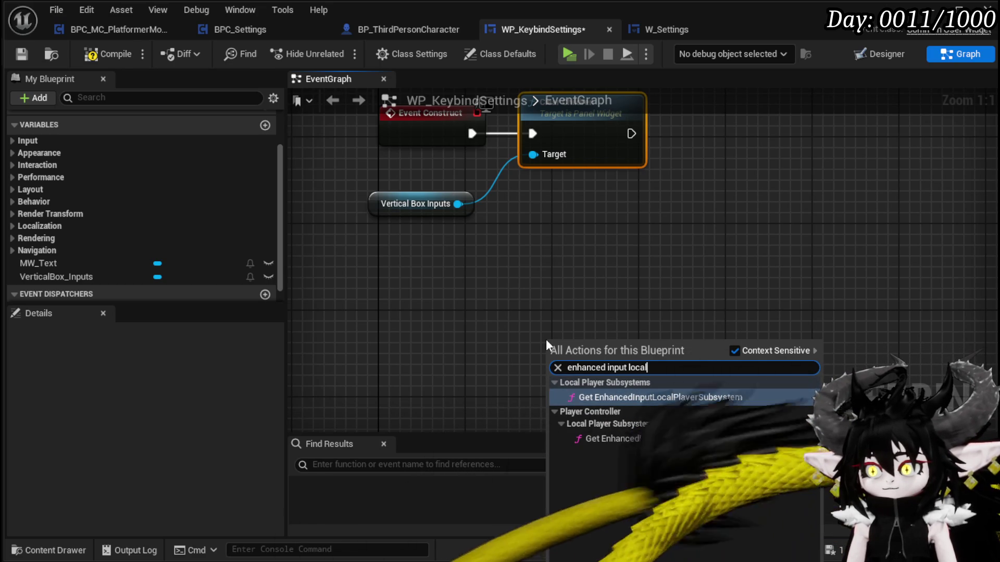
key(Return)
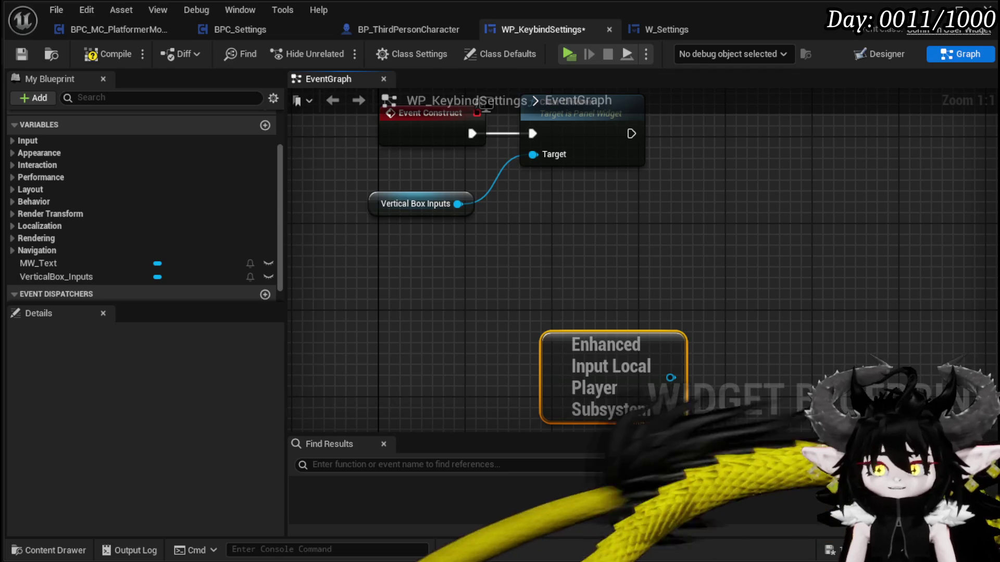
mouse_move(562, 364)
mouse_down()
mouse_move(538, 314)
mouse_move(438, 326)
mouse_move(587, 287)
mouse_up()
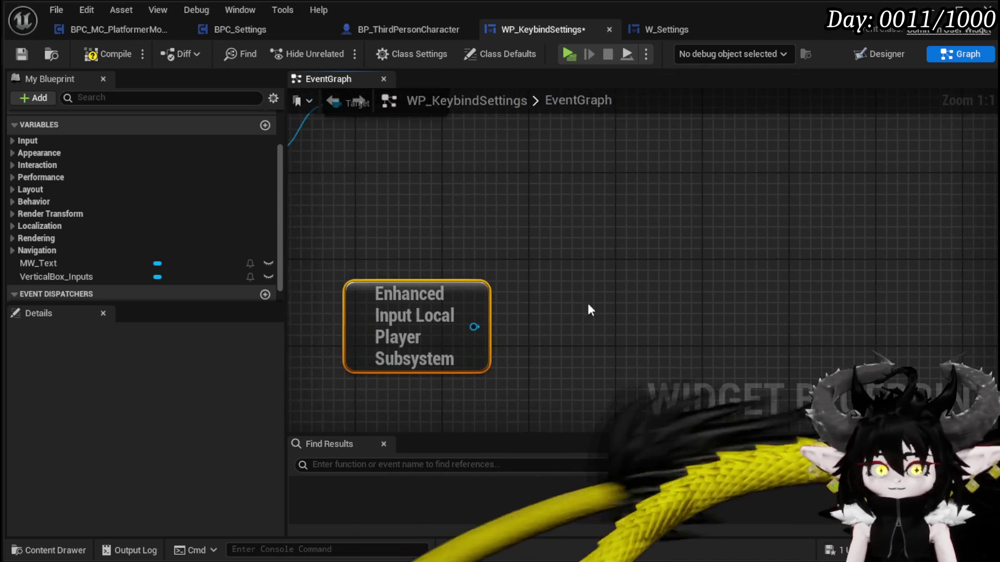
scroll(511, 336, down, 1)
drag(475, 330, 574, 298)
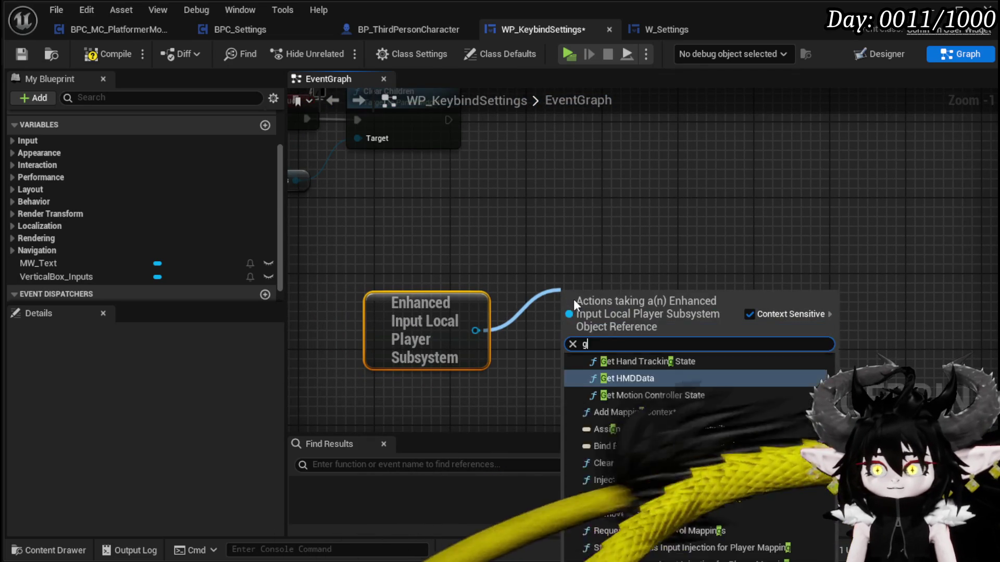
text(get enhanc)
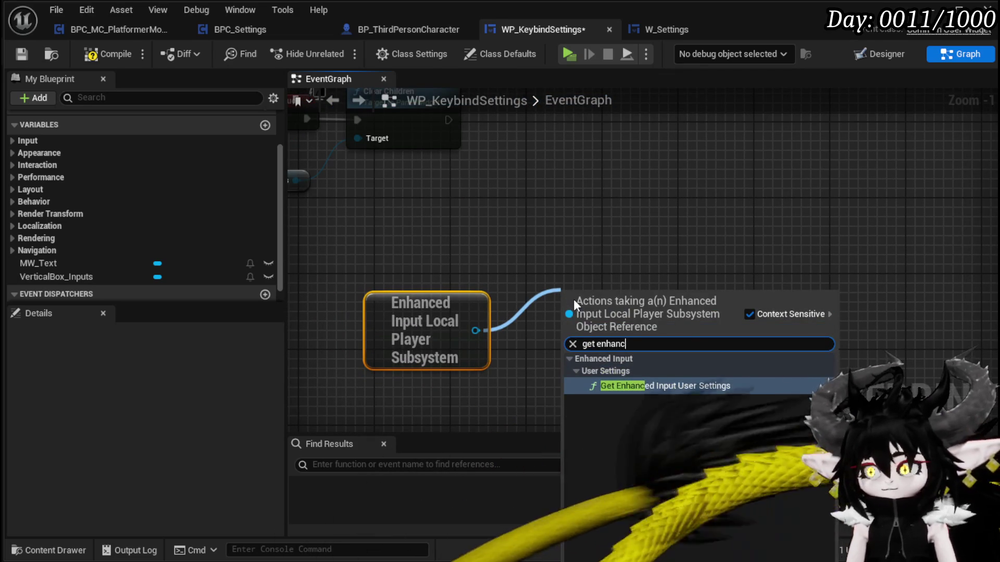
key(Return)
drag(745, 258, 645, 279)
- Promote the user settings to a UserSettings variable, wiring its SET after Clear Children
right_click(633, 341)
click(658, 384)
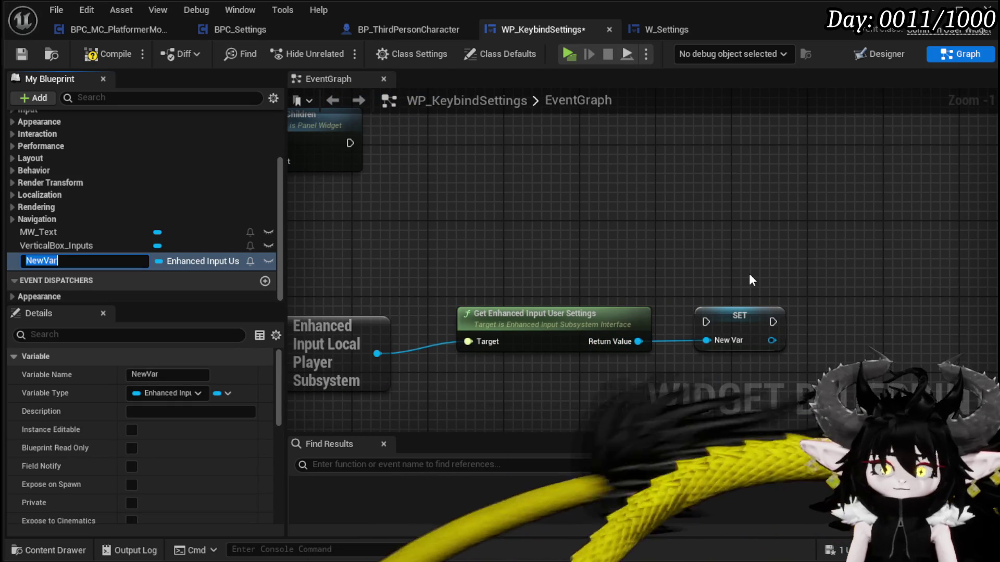
text(UserSettings)
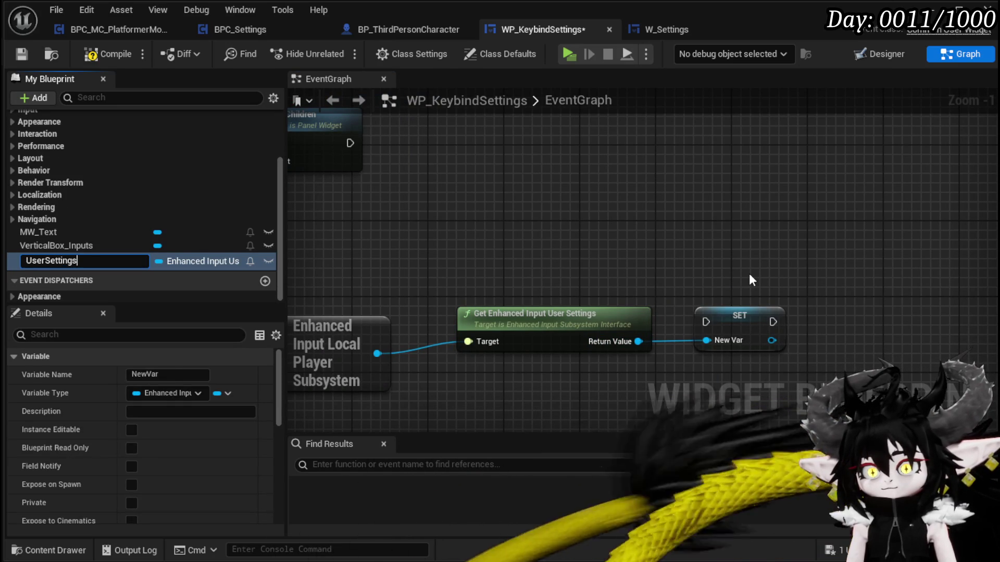
key(Return)
scroll(785, 342, down, 2)
mouse_move(785, 342)
mouse_down()
mouse_move(586, 177)
mouse_move(578, 205)
mouse_up()
drag(475, 205, 540, 205)
mouse_move(501, 291)
mouse_down()
mouse_move(690, 316)
mouse_move(555, 299)
mouse_move(531, 268)
mouse_up()
ctrl+click(695, 311)
drag(694, 311, 460, 276)
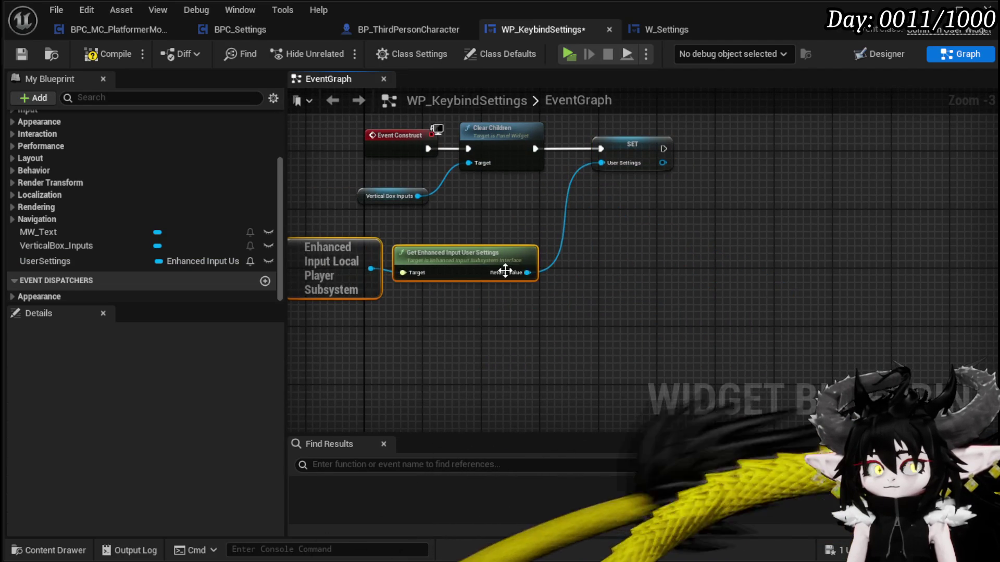
click(677, 306)
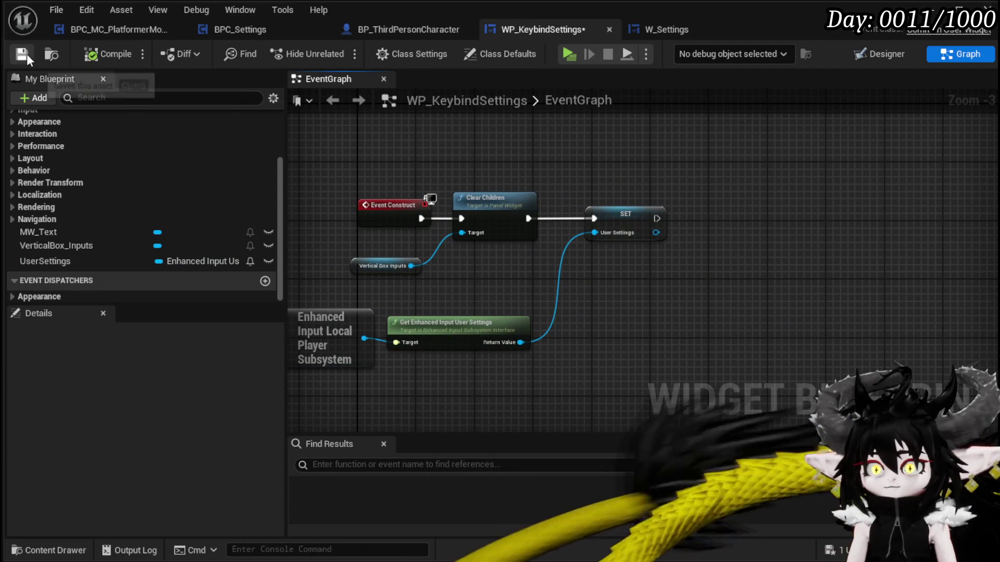
- Add Get Current Key Profile from UserSettings and compile
drag(573, 237, 579, 288)
text(g)
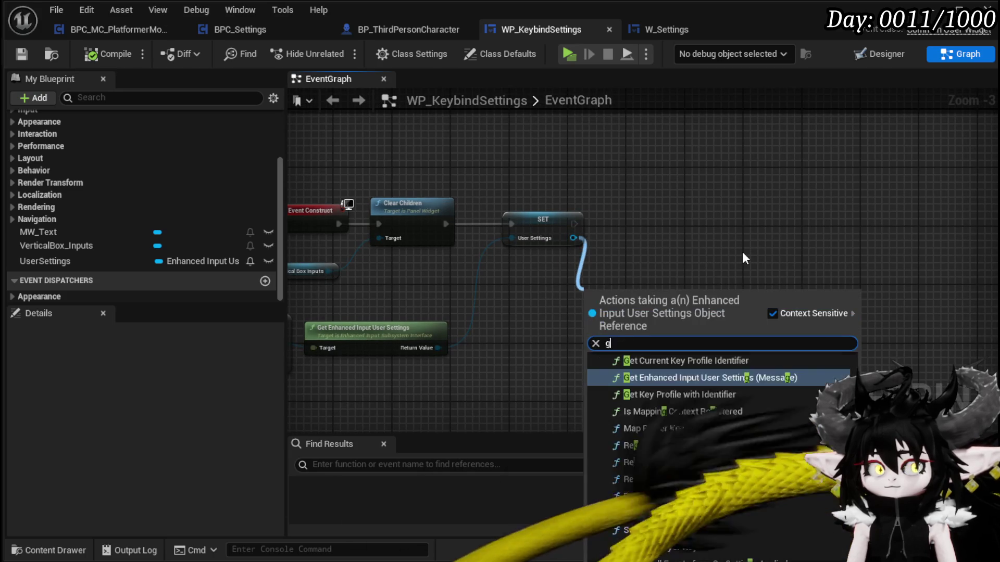
text(et current ke)
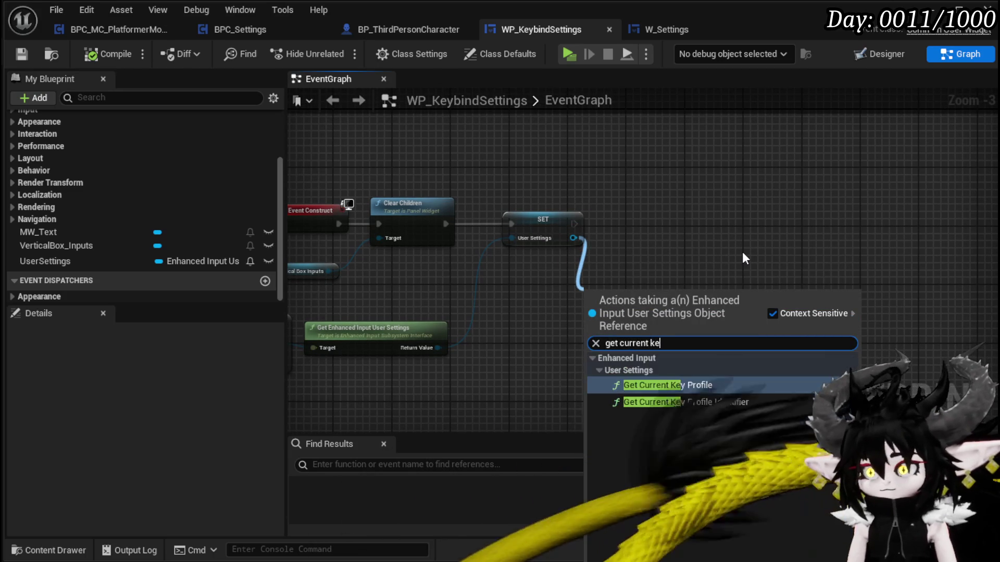
key(Return)
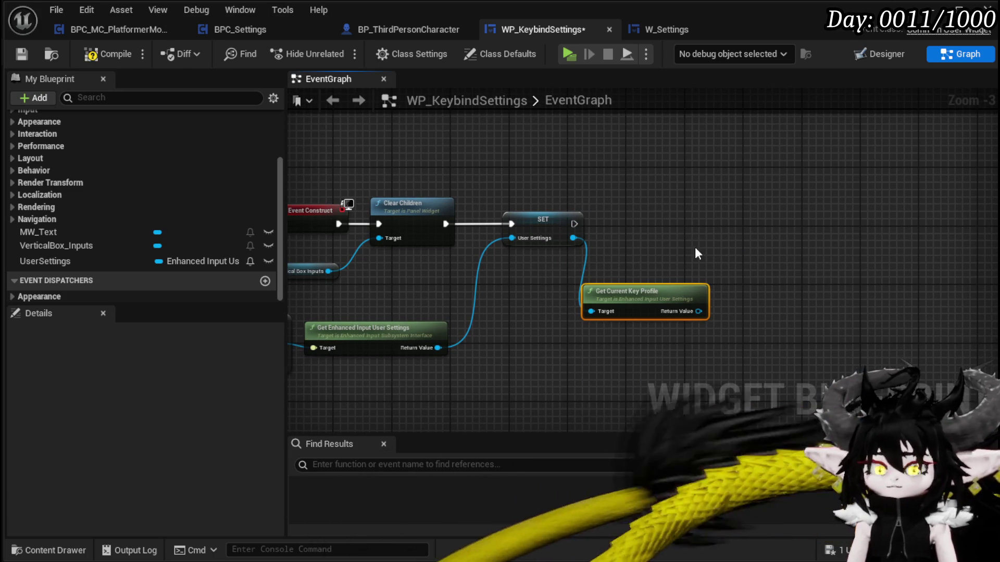
click(85, 56)
mouse_move(691, 298)
mouse_down()
mouse_move(578, 300)
mouse_move(692, 289)
mouse_up()
text(player)
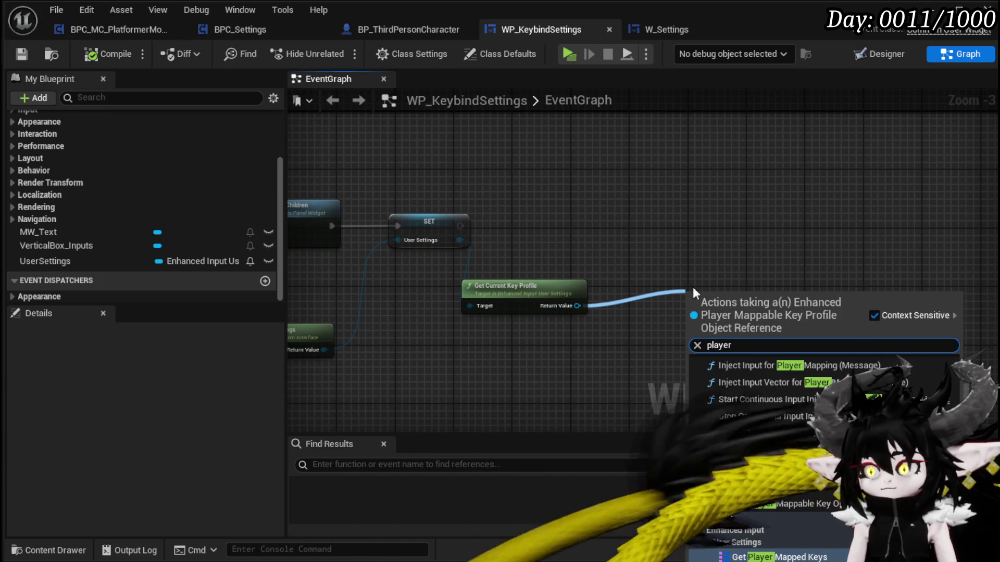
key(Return)
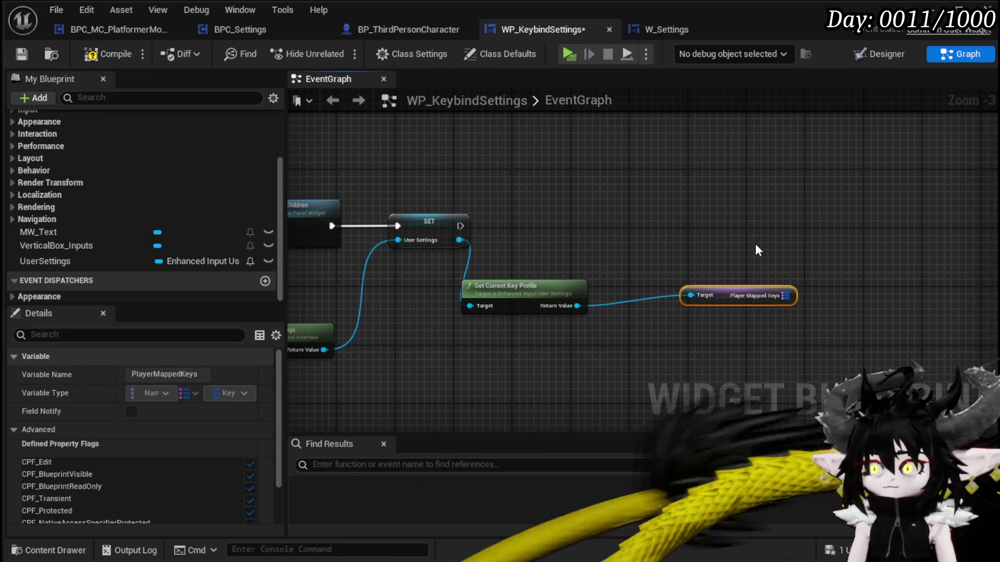
key(Delete)
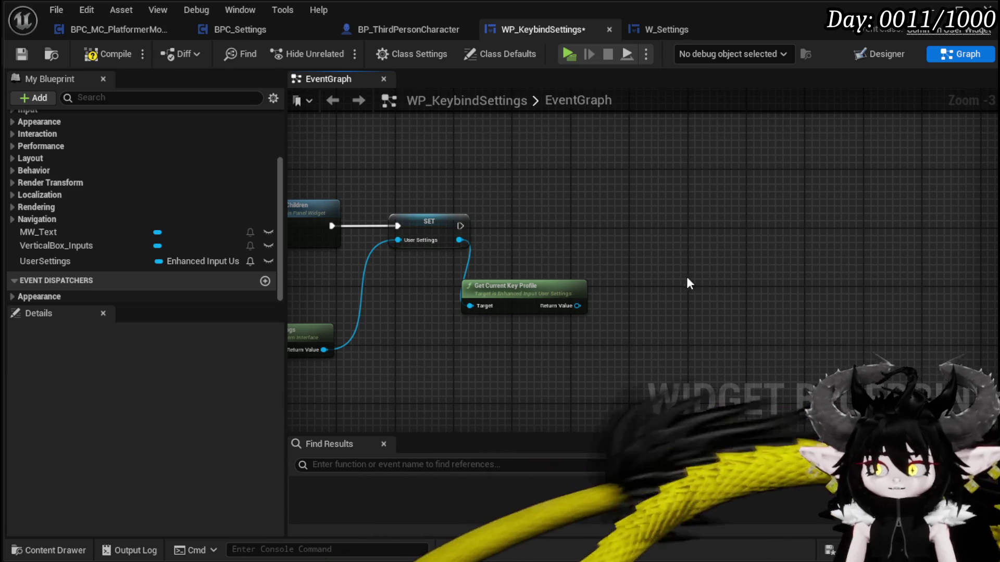
drag(693, 277, 622, 268)
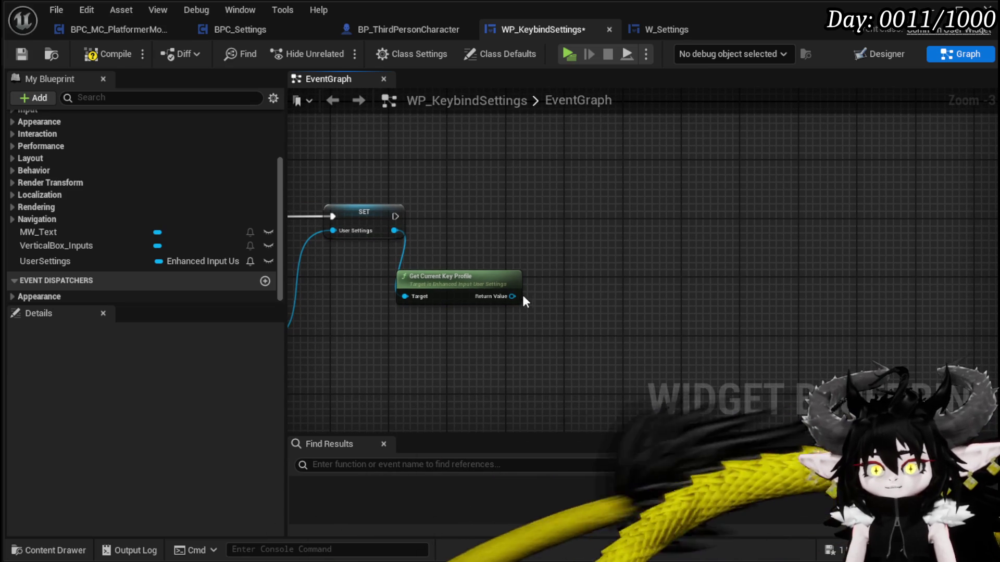
- Add a Get Player Mapping Rows node from the key profile
drag(510, 296, 602, 298)
text(get ü)
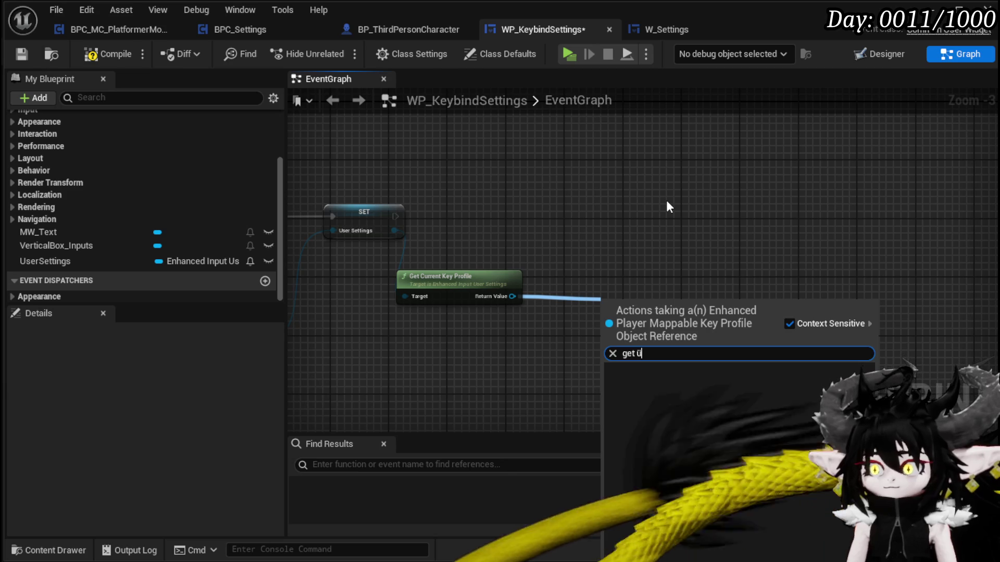
key(BackSpace)
text(player)
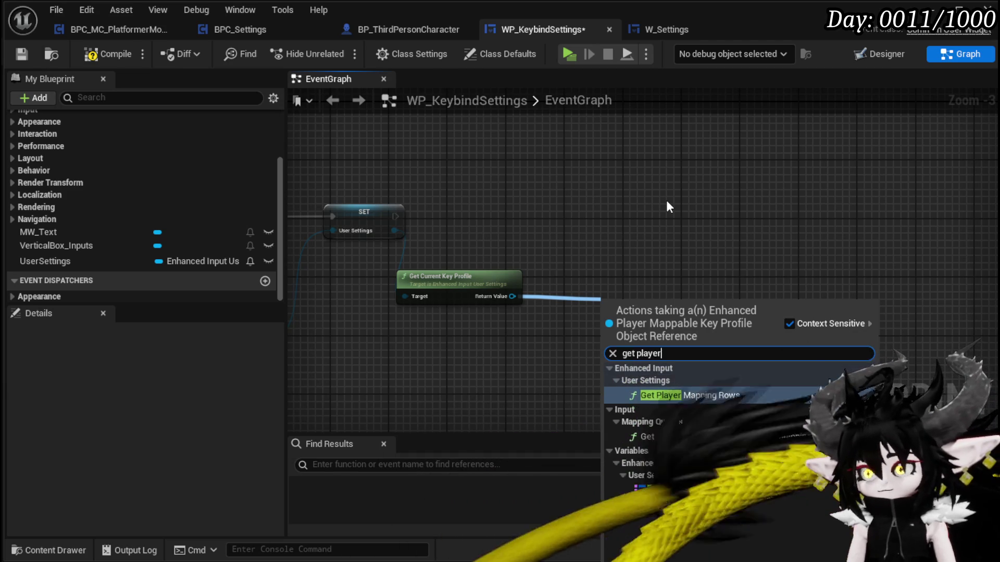
click(684, 395)
drag(658, 300, 614, 271)
drag(570, 219, 614, 226)
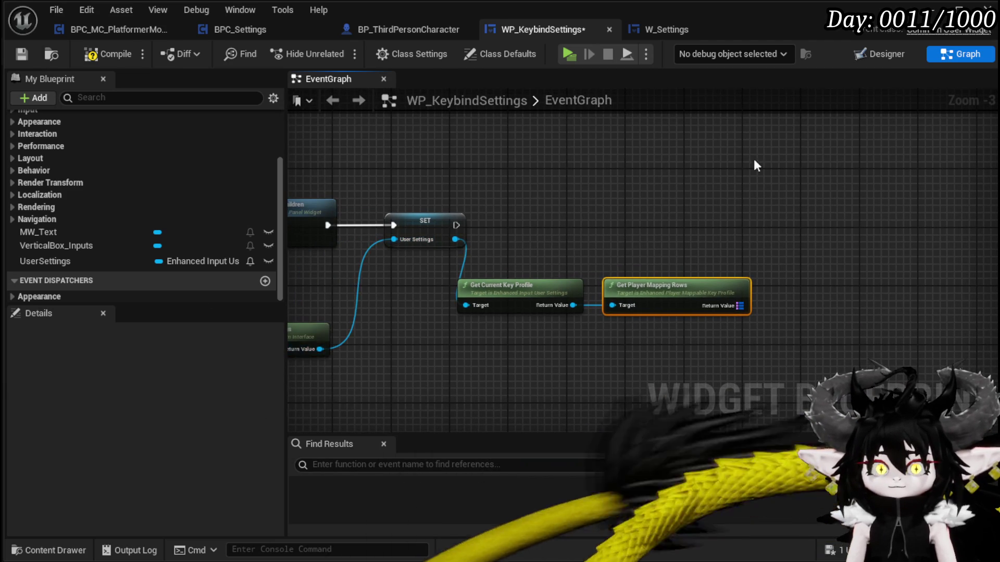
scroll(526, 212, up, 3)
- Add an Is Valid check on UserSettings leading to a Values node on the mapping rows; compile and save
drag(386, 256, 519, 252)
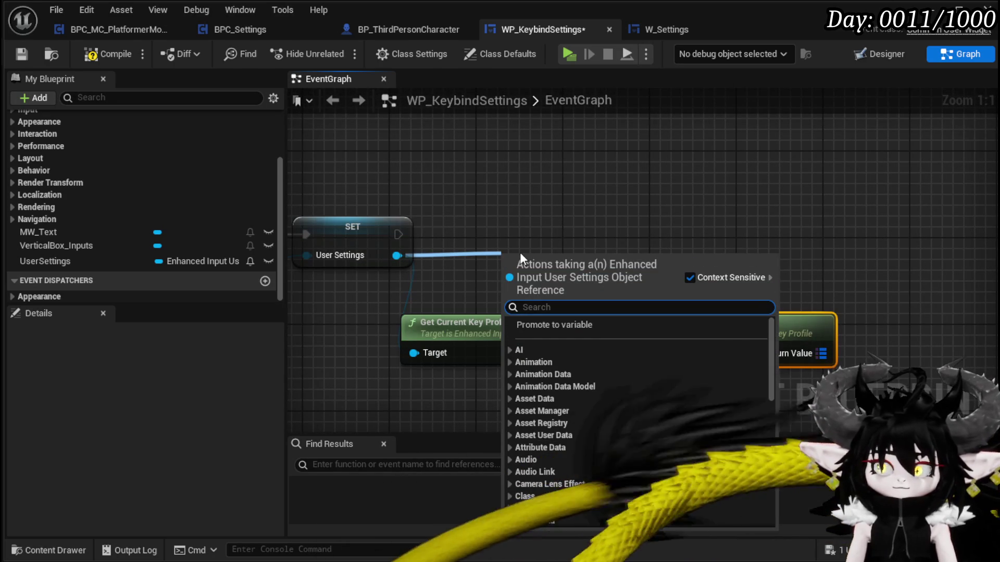
text(isv)
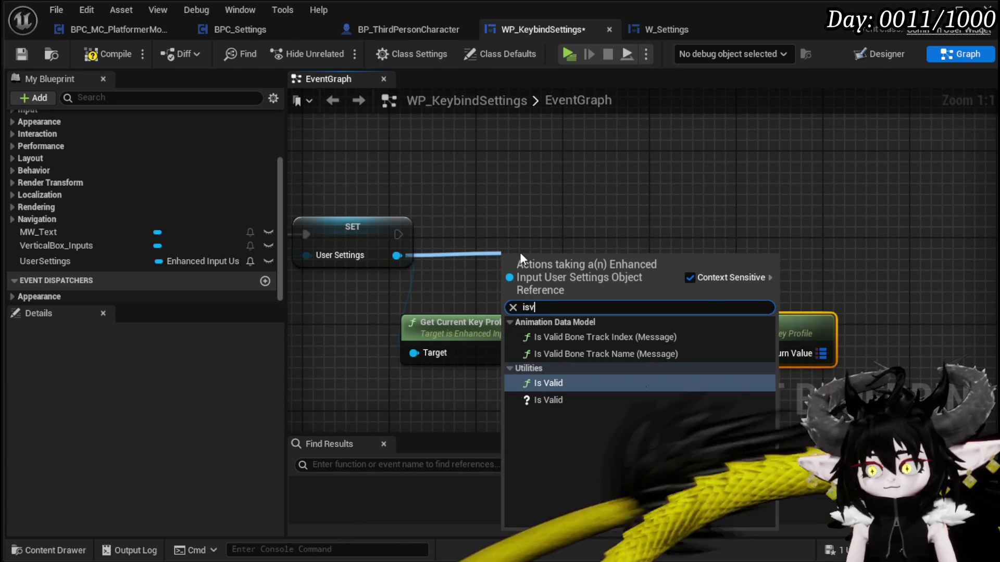
click(547, 400)
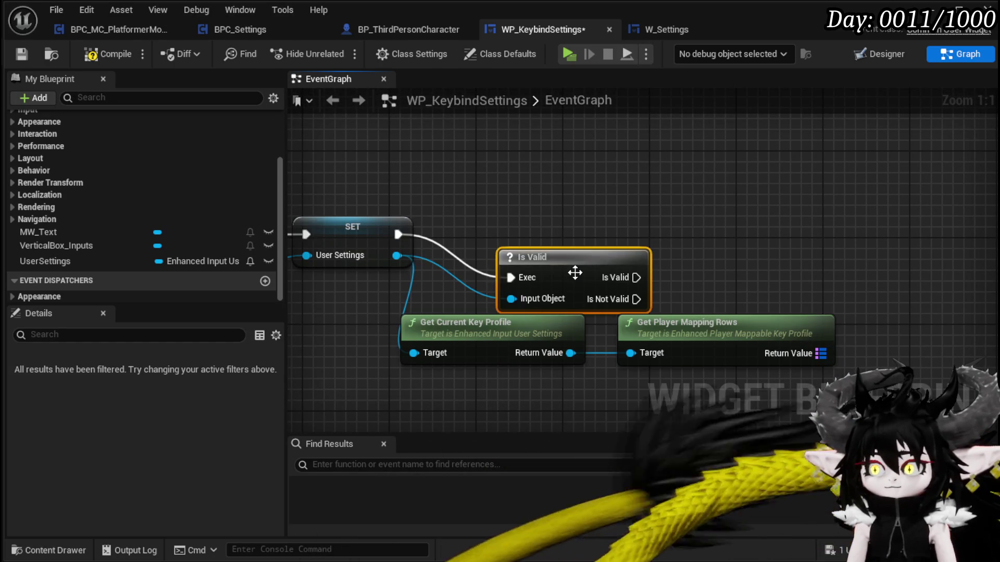
mouse_move(699, 219)
mouse_down()
mouse_move(671, 240)
mouse_move(625, 232)
mouse_up()
drag(593, 297, 713, 251)
text(Va)
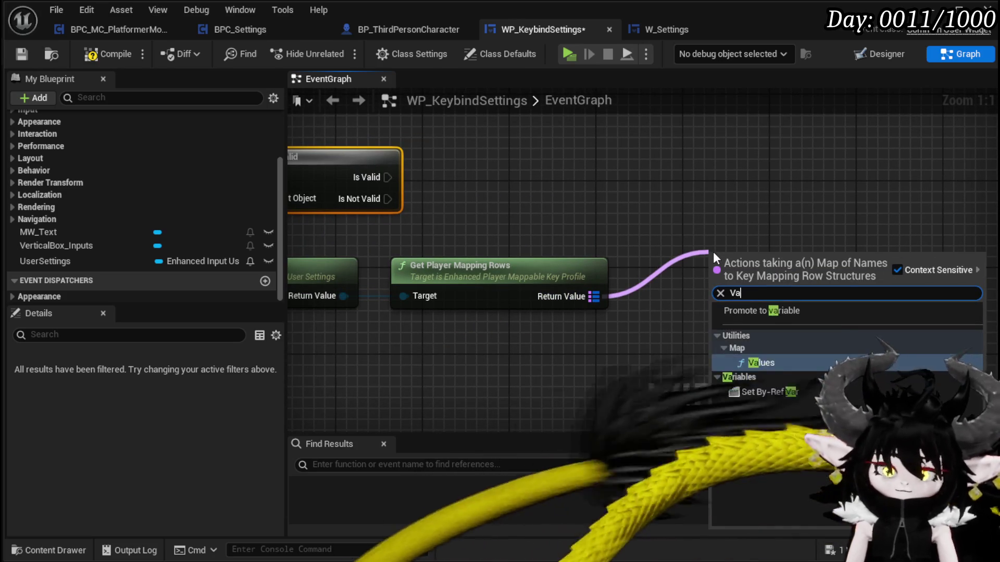
text(lue)
key(Return)
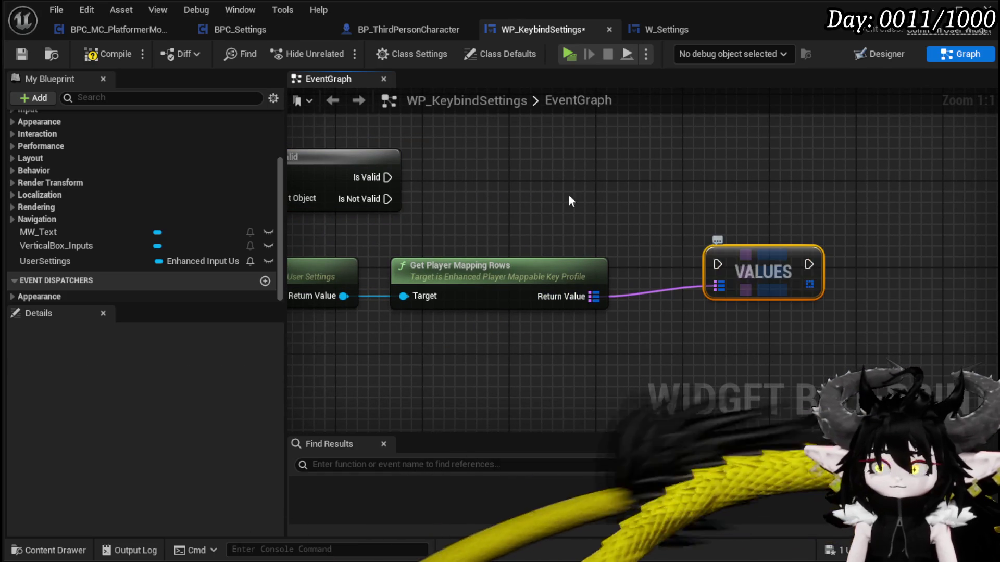
mouse_move(388, 177)
mouse_down()
mouse_move(753, 258)
mouse_move(665, 164)
mouse_move(655, 176)
mouse_up()
click(509, 152)
click(111, 55)
click(20, 54)
- Loop over the values with For Each Loop, breaking each row and converting Mappings To Array
drag(525, 223, 667, 233)
text(For)
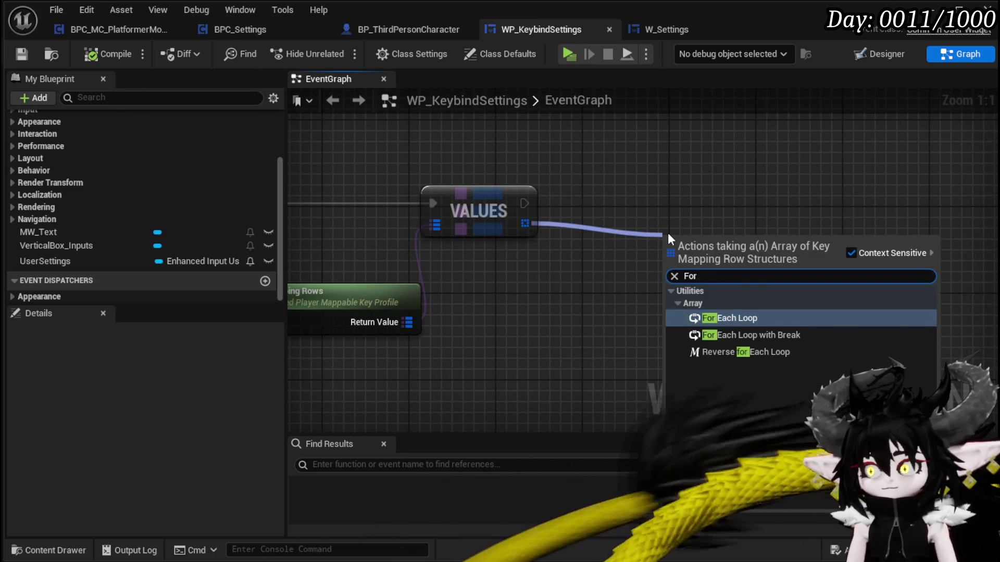
key(Return)
mouse_move(710, 228)
mouse_down()
mouse_move(626, 194)
mouse_move(762, 241)
mouse_up()
text(brea)
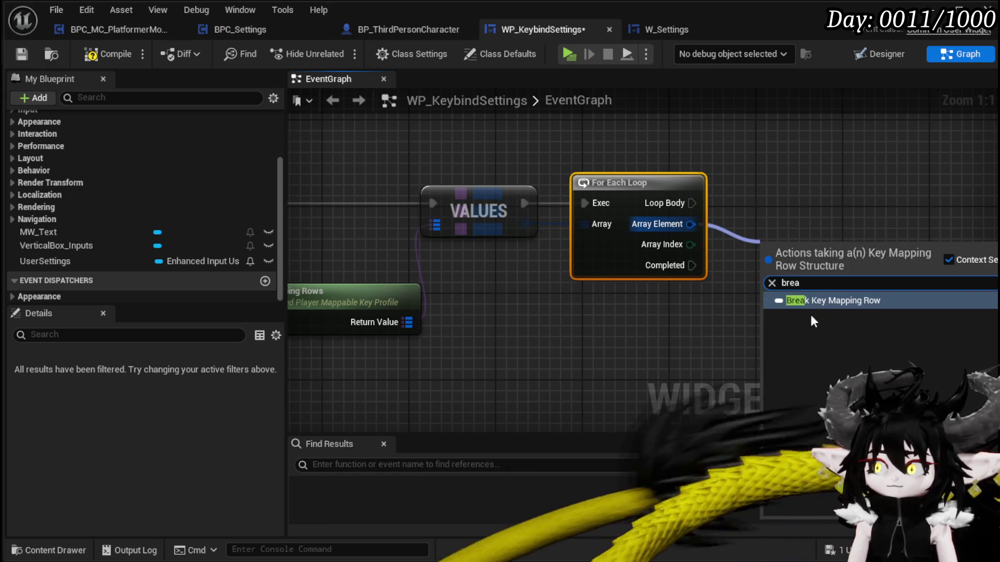
key(Return)
mouse_move(585, 230)
mouse_down()
mouse_move(382, 301)
mouse_move(616, 288)
mouse_up()
text(to array)
key(Return)
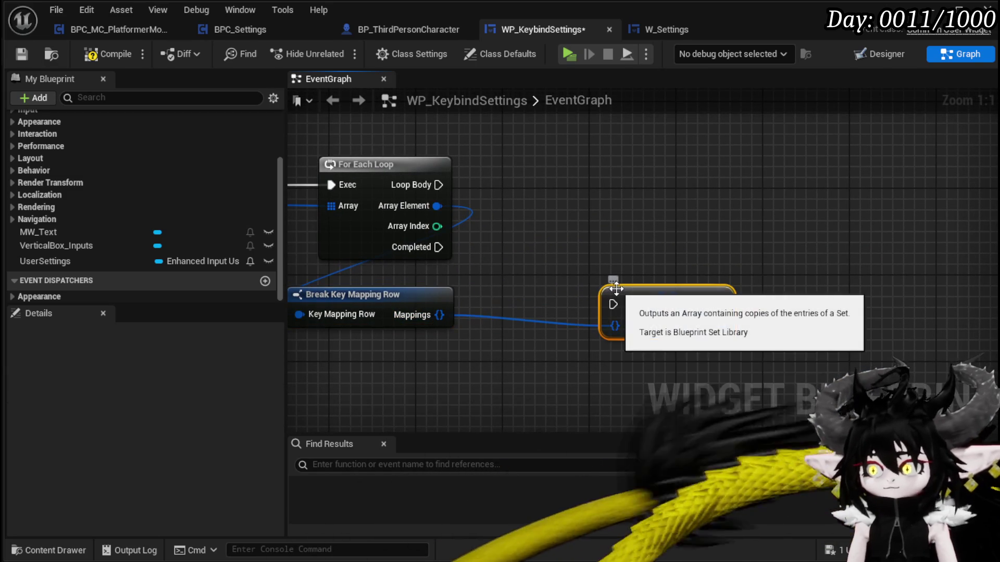
mouse_move(438, 185)
mouse_down()
mouse_move(615, 305)
mouse_move(656, 283)
mouse_move(645, 177)
mouse_up()
click(523, 154)
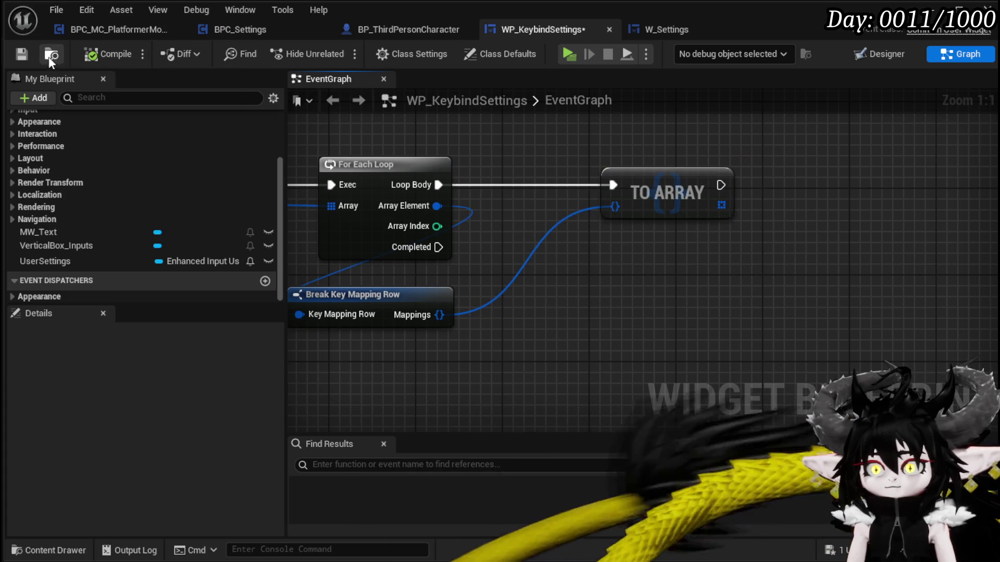
- Add a For Each Loop with Break driven by the key mappings array
drag(809, 239, 536, 259)
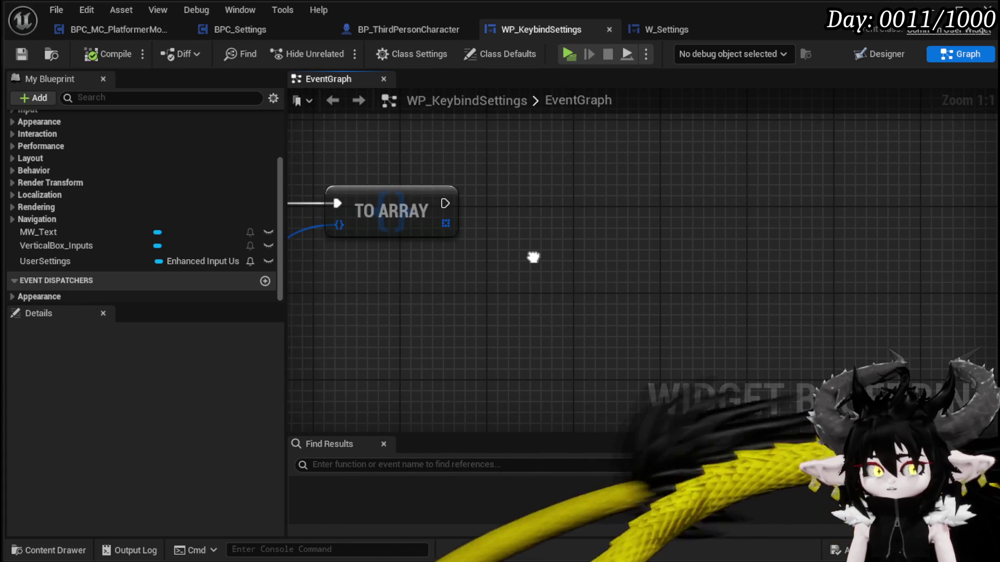
drag(445, 223, 579, 233)
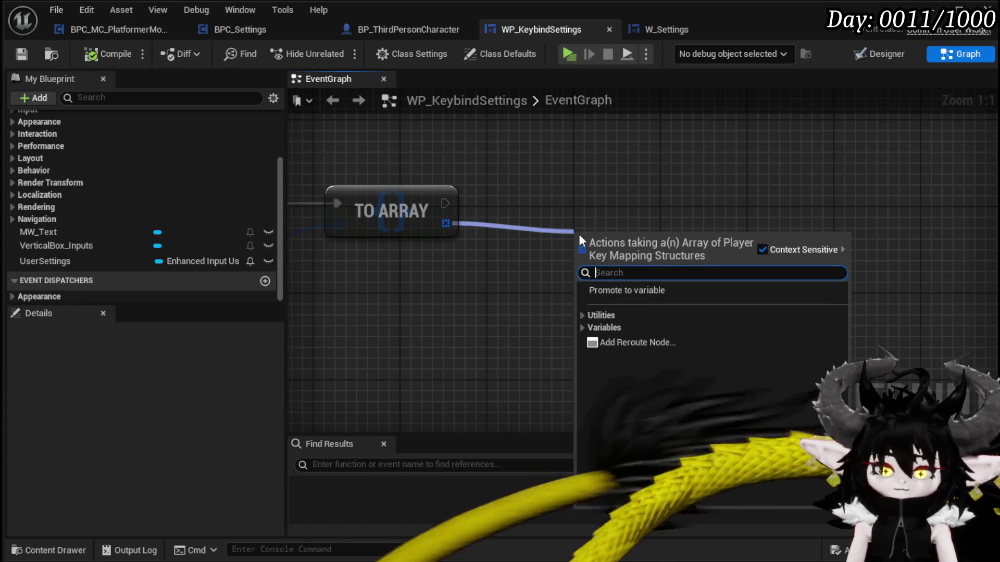
text(for)
key(Down)
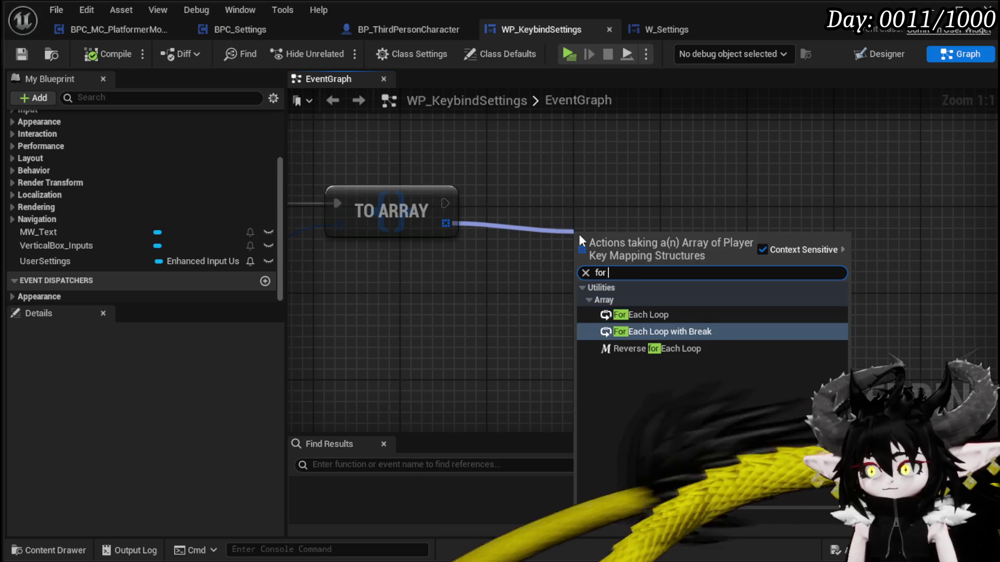
key(Return)
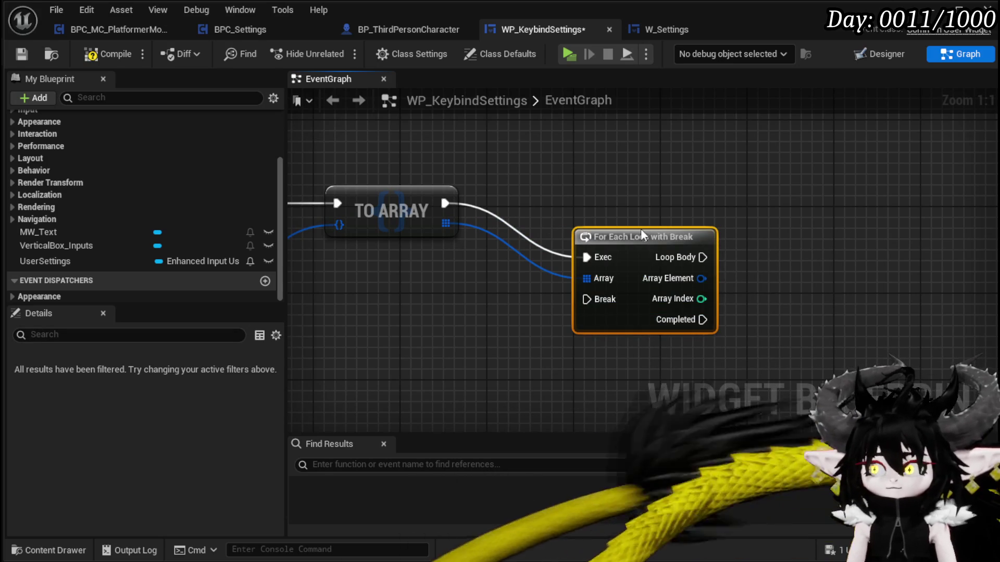
drag(789, 186, 591, 192)
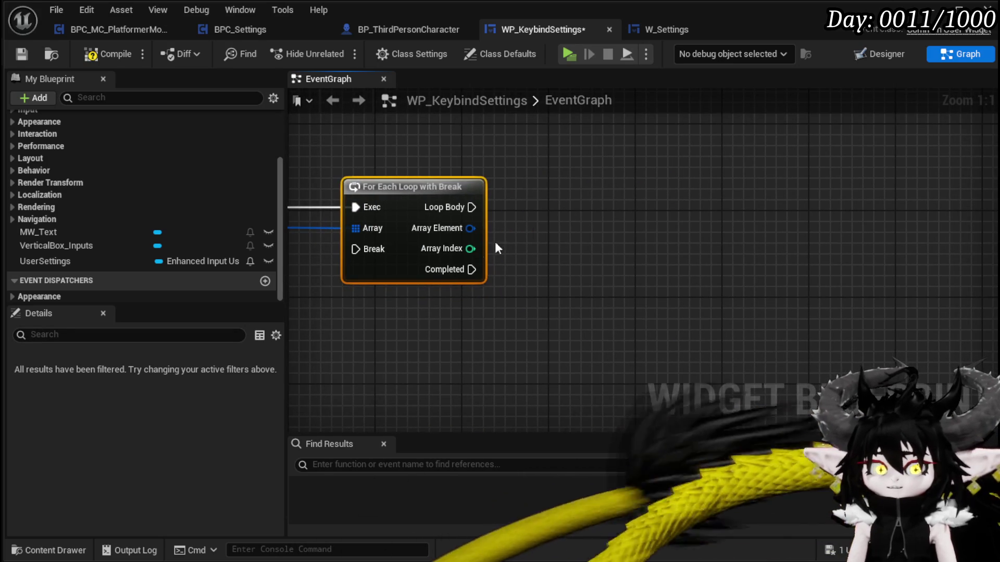
- Add a Branch after the loop body and compile
drag(472, 207, 604, 208)
drag(705, 192, 786, 201)
drag(560, 252, 504, 230)
click(110, 53)
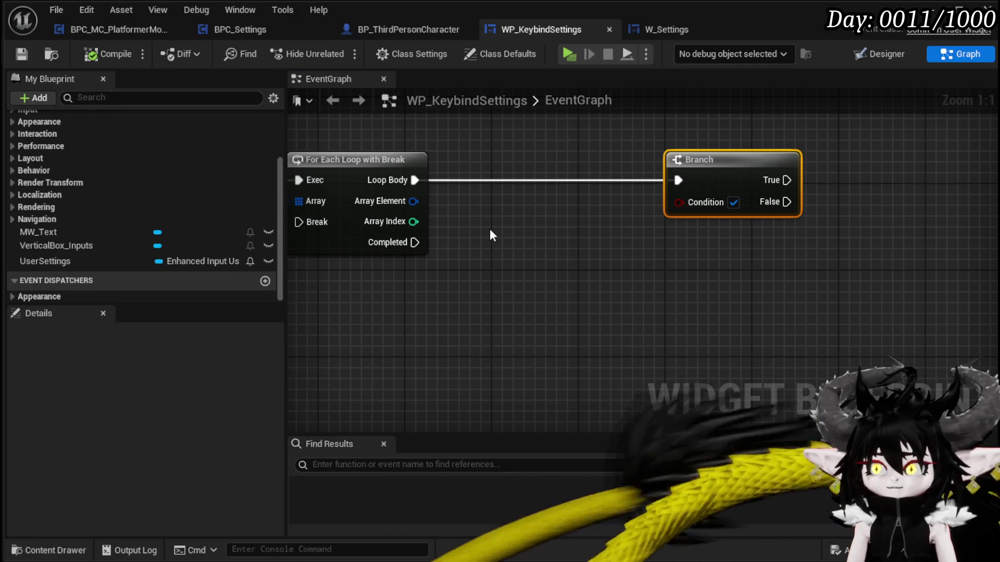
- Break each mapping element with Break Player Key Mapping, showing all outputs, and compile
mouse_move(413, 201)
mouse_down()
mouse_move(484, 236)
mouse_move(463, 301)
mouse_up()
text(brea)
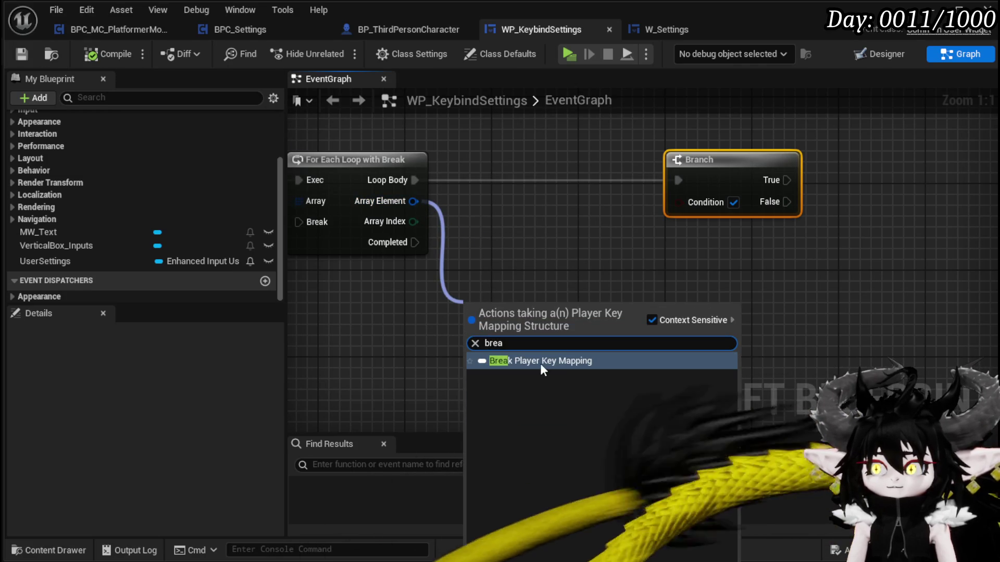
click(539, 361)
mouse_move(529, 302)
mouse_down()
mouse_move(352, 283)
mouse_move(352, 263)
mouse_up()
click(397, 326)
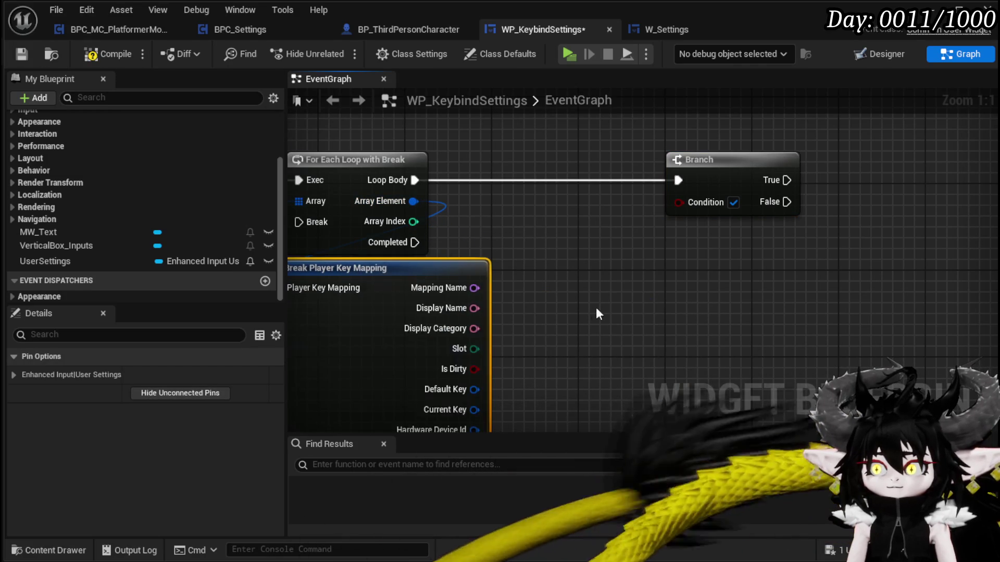
drag(428, 292, 385, 350)
scroll(590, 223, down, 1)
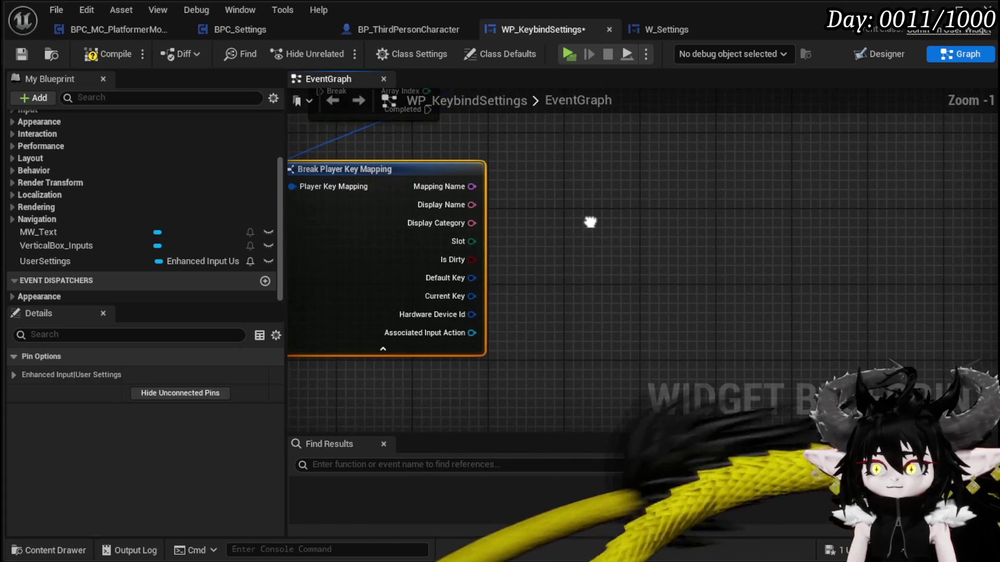
click(108, 53)
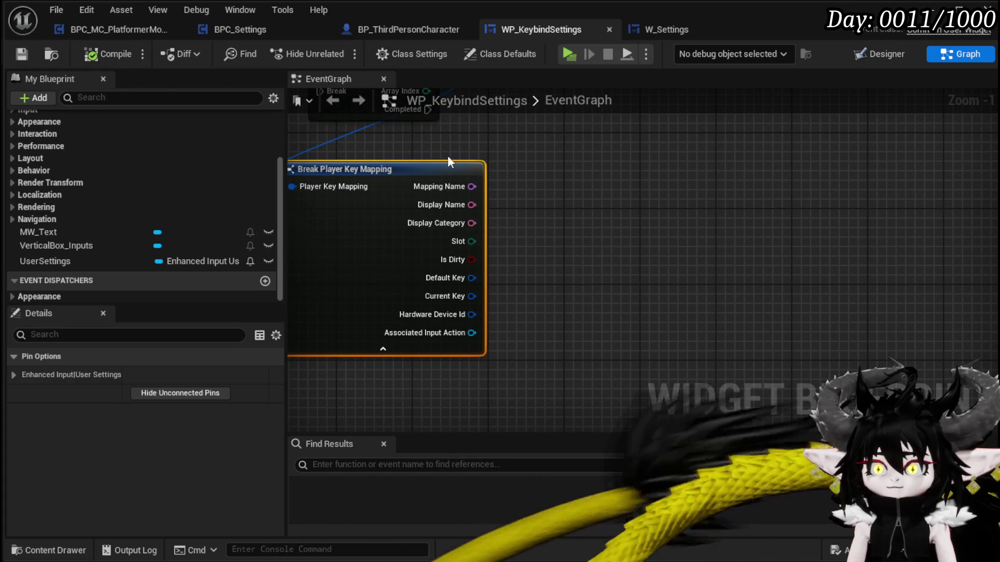
scroll(630, 182, down, 1)
mouse_move(629, 183)
mouse_down()
mouse_move(645, 227)
mouse_move(693, 229)
mouse_up()
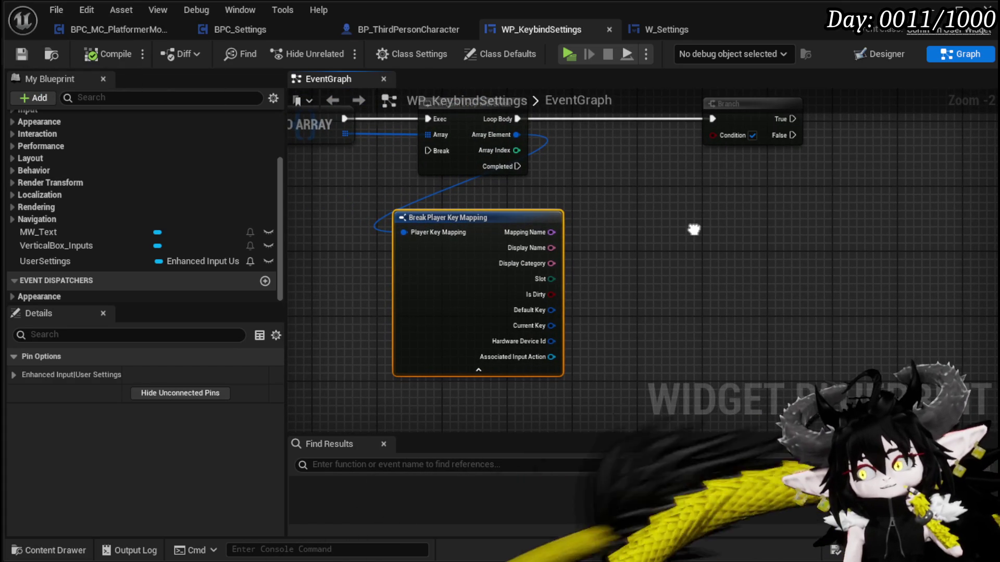
scroll(664, 242, up, 2)
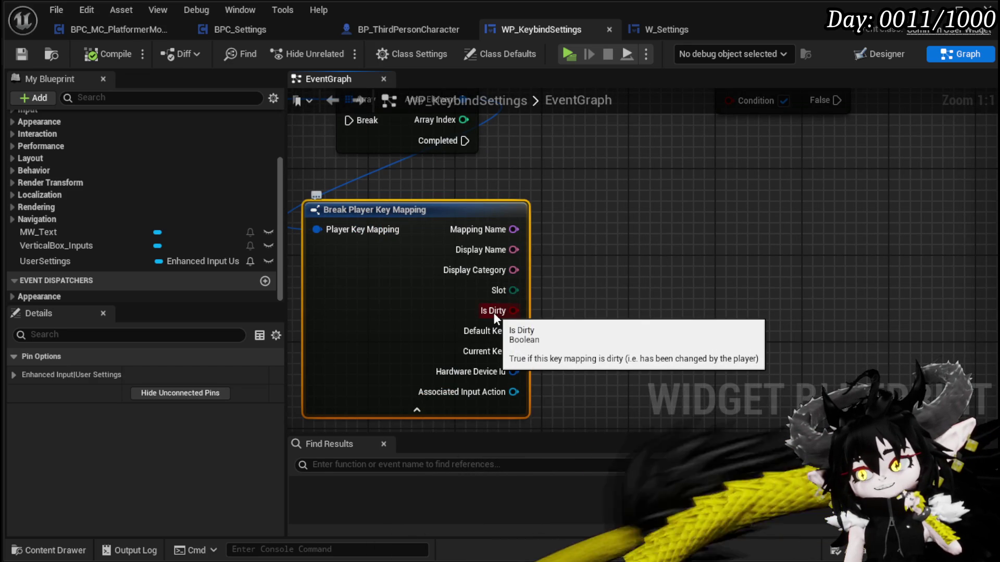
- Compare the mapping's Slot to First with Equal (Enum) and wire it into the Branch Condition
drag(549, 324, 507, 321)
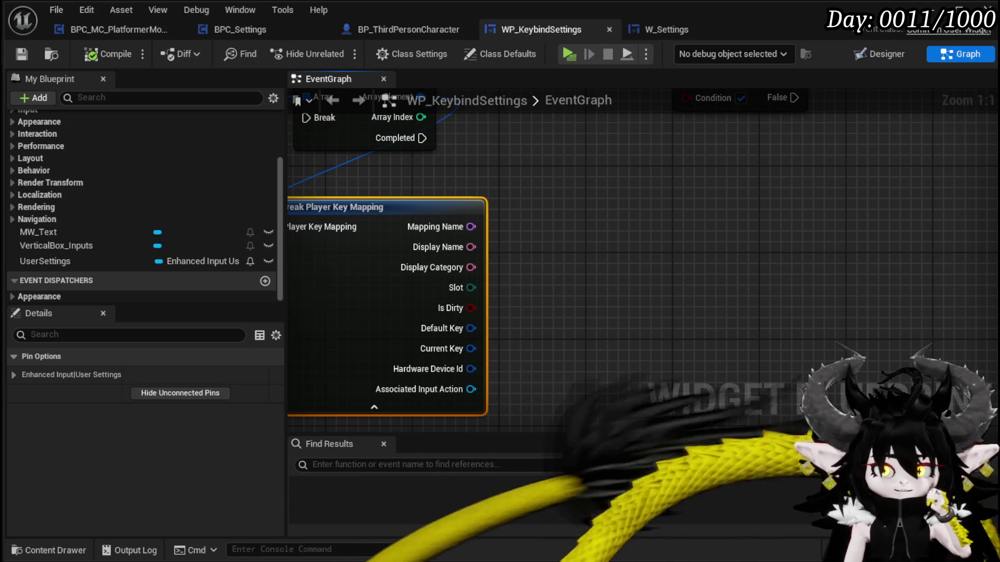
mouse_move(757, 226)
mouse_down()
mouse_move(721, 263)
mouse_move(736, 260)
mouse_move(745, 222)
mouse_up()
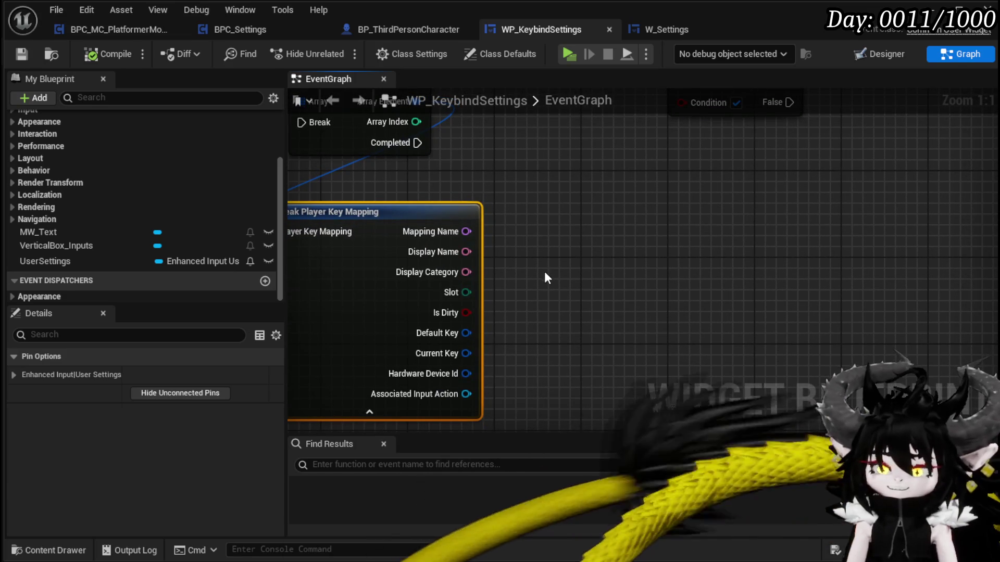
drag(465, 292, 595, 298)
text(fir)
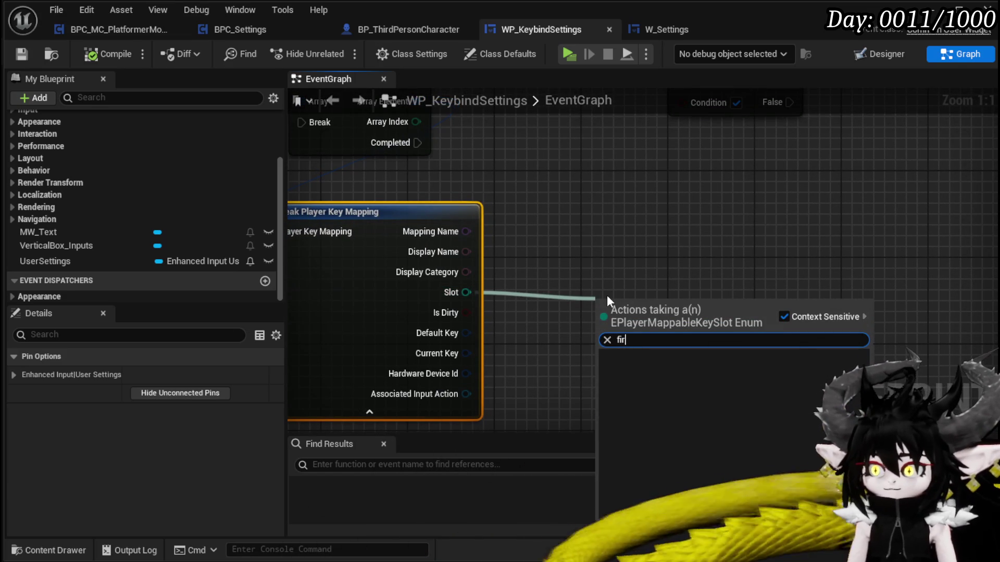
key(BackSpace)
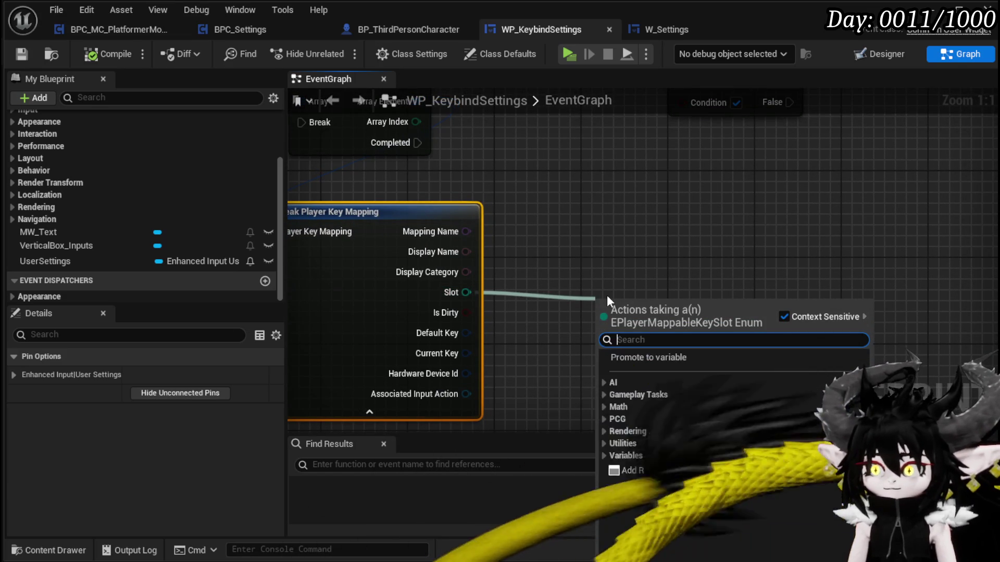
text(==)
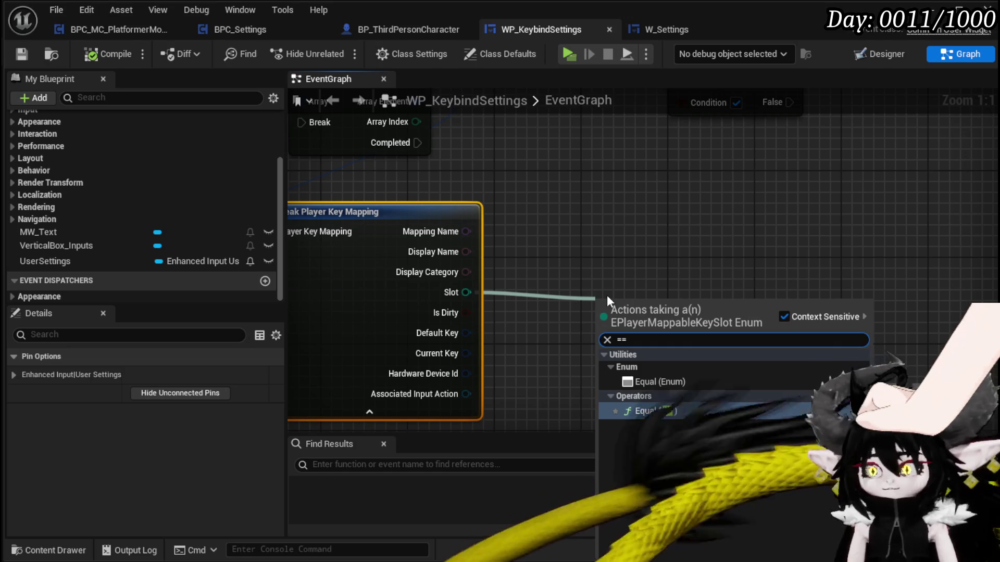
key(Return)
mouse_move(806, 316)
mouse_down()
mouse_move(761, 216)
mouse_move(683, 229)
mouse_move(692, 301)
mouse_move(681, 313)
mouse_up()
mouse_move(562, 342)
mouse_down()
mouse_move(469, 255)
mouse_move(455, 140)
mouse_up()
drag(576, 290, 452, 268)
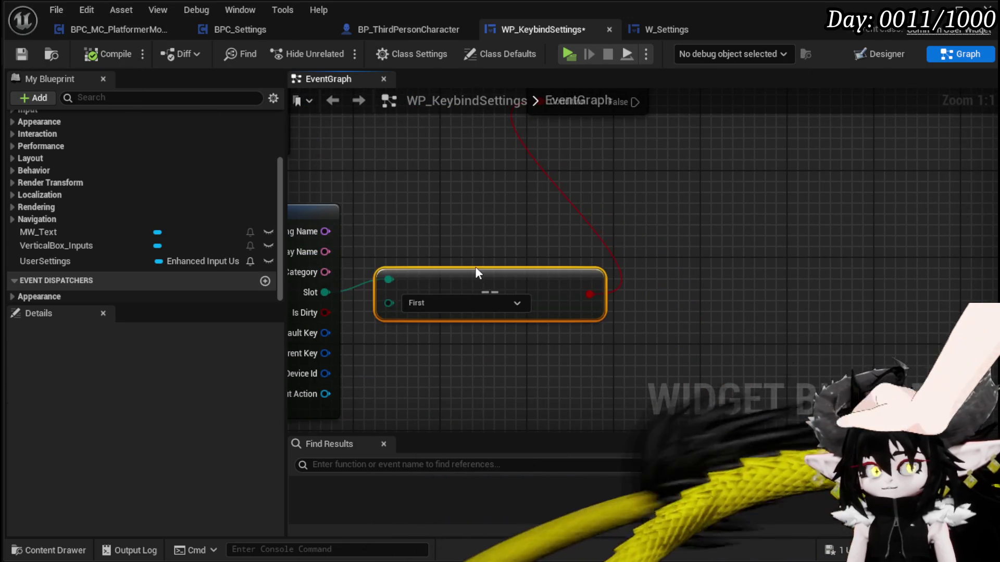
scroll(469, 255, down, 2)
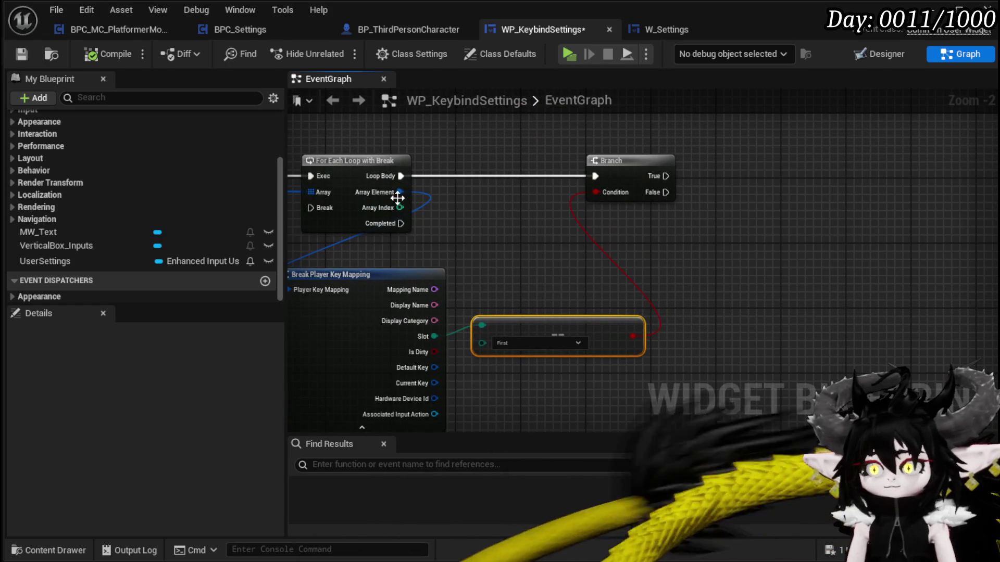
right_click(399, 192)
- Promote Array Element to a FoundMapping variable, set it on Branch True, compile and save
click(455, 297)
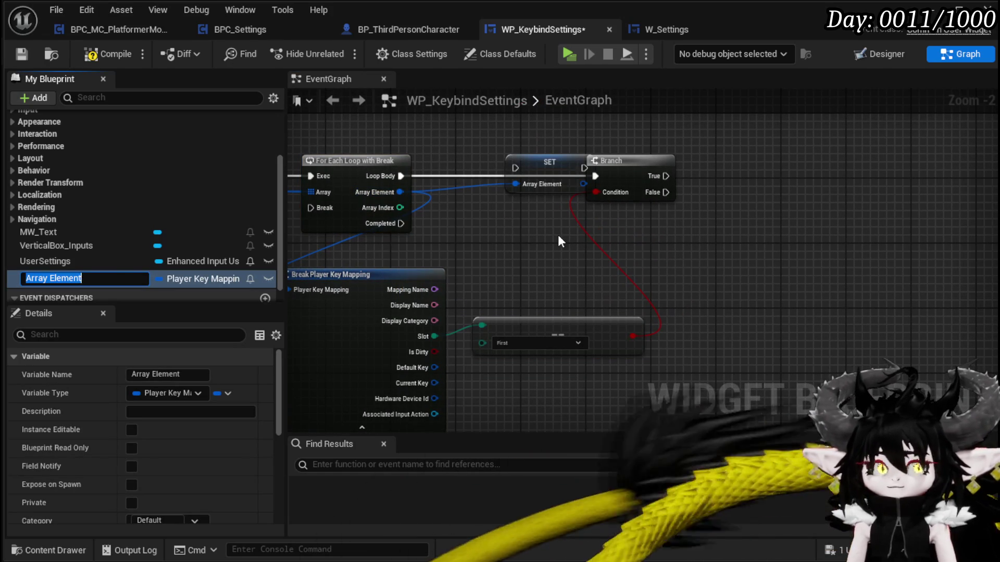
text(Foun)
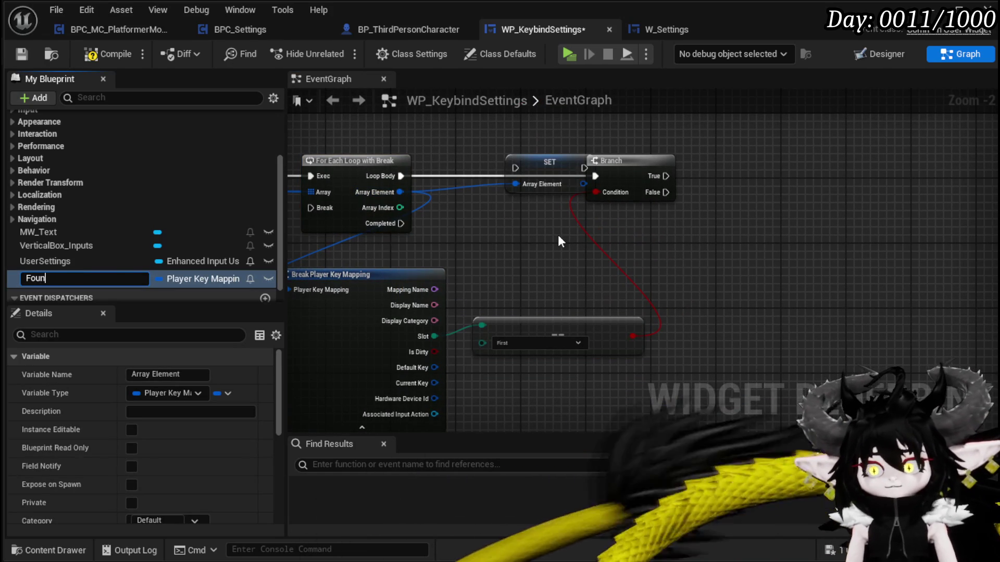
text(dMapping)
key(Return)
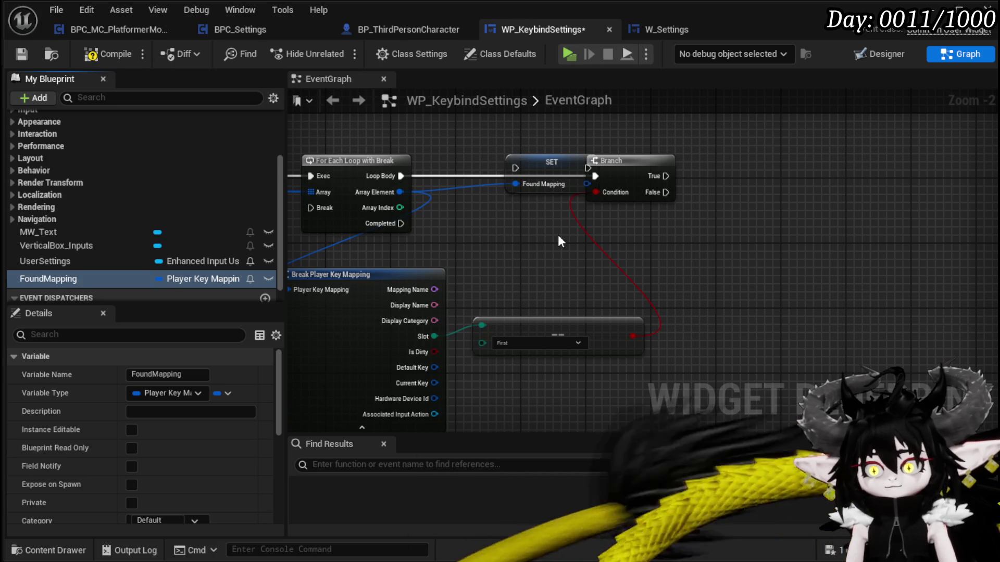
drag(538, 180, 765, 185)
drag(666, 176, 800, 171)
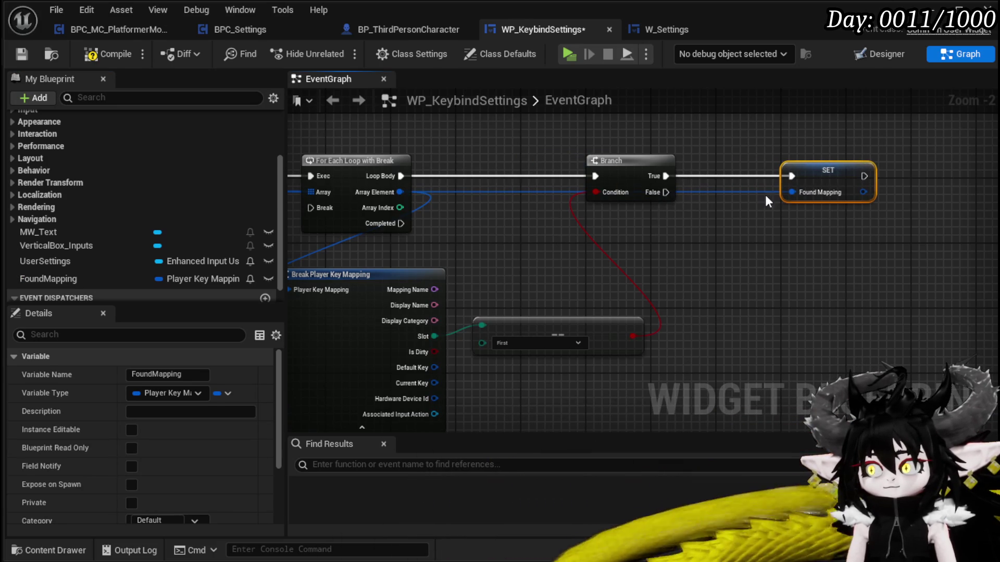
click(120, 55)
click(22, 56)
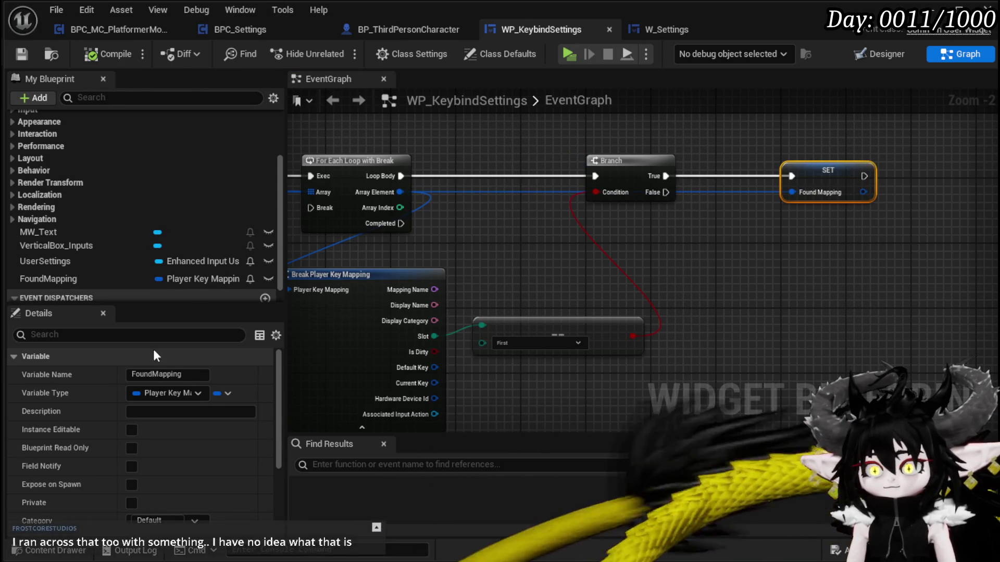
- Wire the SET node to the loop's Break through tidy reroute points, then compile and save
mouse_move(862, 176)
mouse_down()
mouse_move(302, 220)
mouse_move(333, 208)
mouse_up()
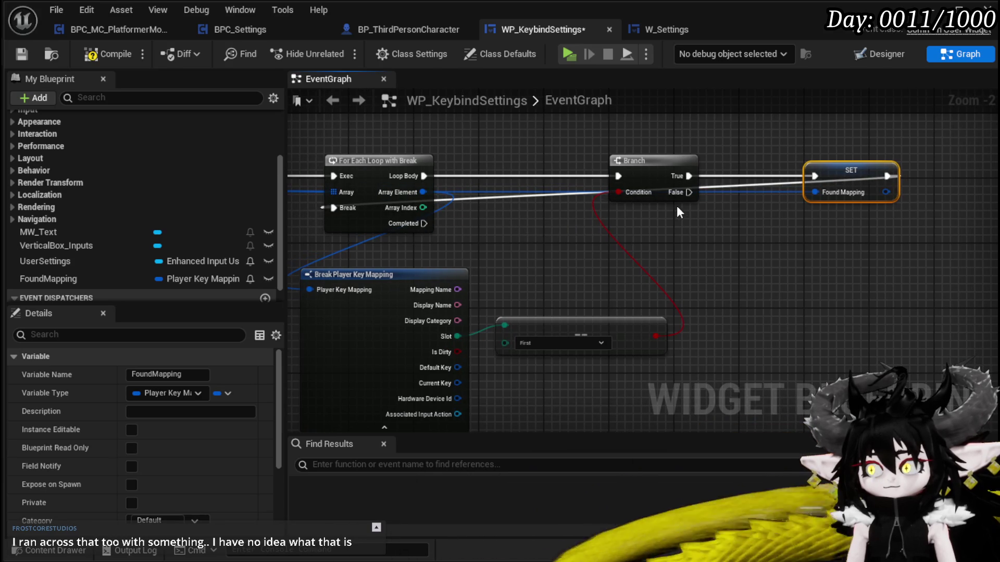
double_click(739, 186)
mouse_move(739, 187)
mouse_down()
mouse_move(917, 240)
mouse_move(874, 243)
mouse_up()
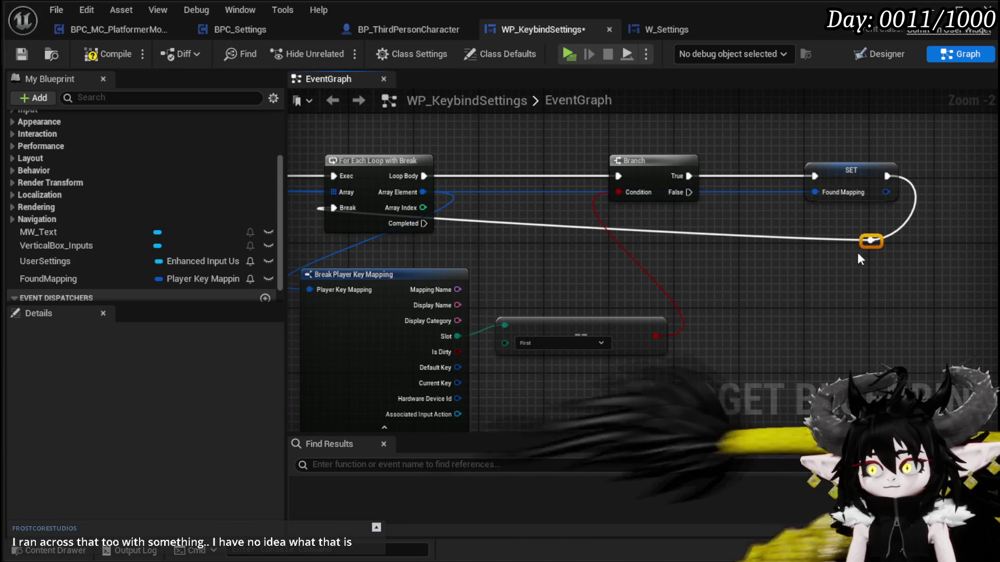
double_click(726, 235)
mouse_move(726, 235)
mouse_down()
mouse_move(482, 236)
mouse_move(321, 249)
mouse_up()
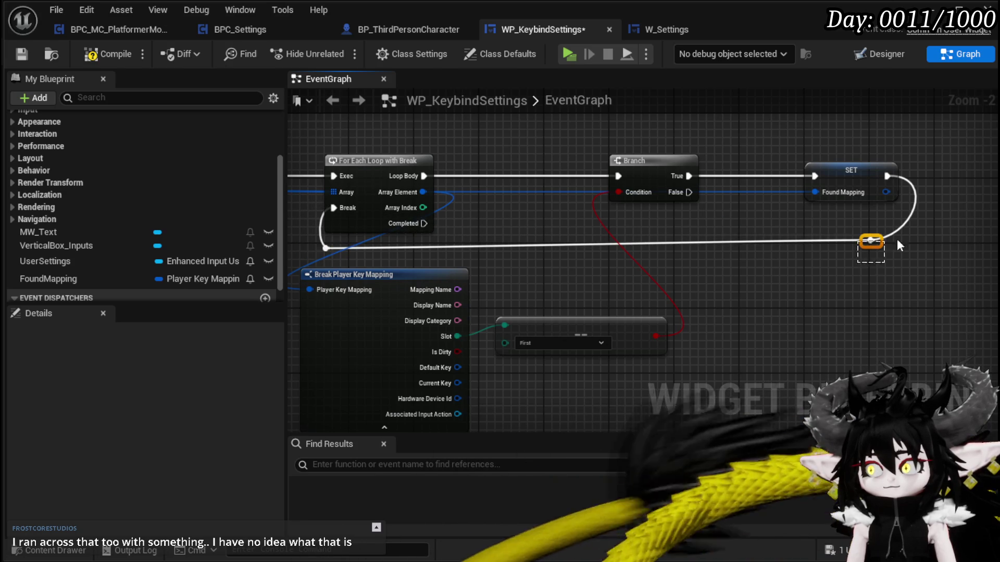
drag(879, 240, 896, 256)
scroll(729, 219, down, 2)
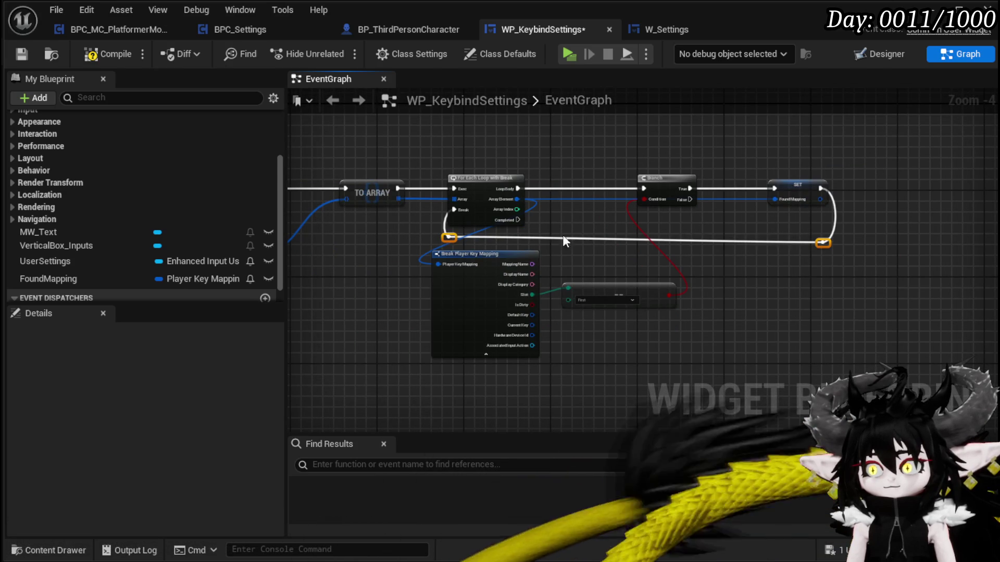
key(q)
click(677, 248)
click(24, 58)
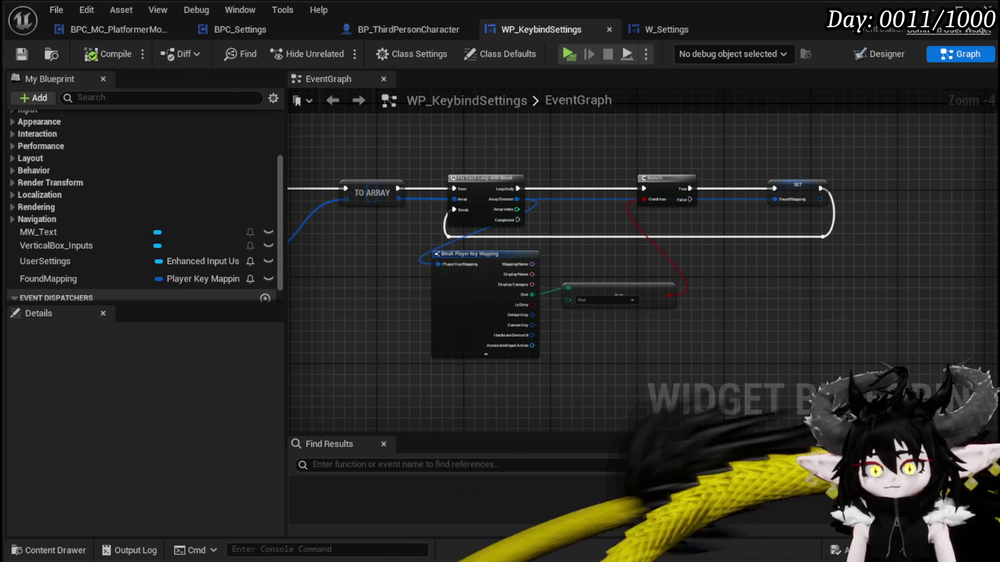
mouse_move(429, 357)
mouse_down()
mouse_move(486, 359)
mouse_move(358, 369)
mouse_up()
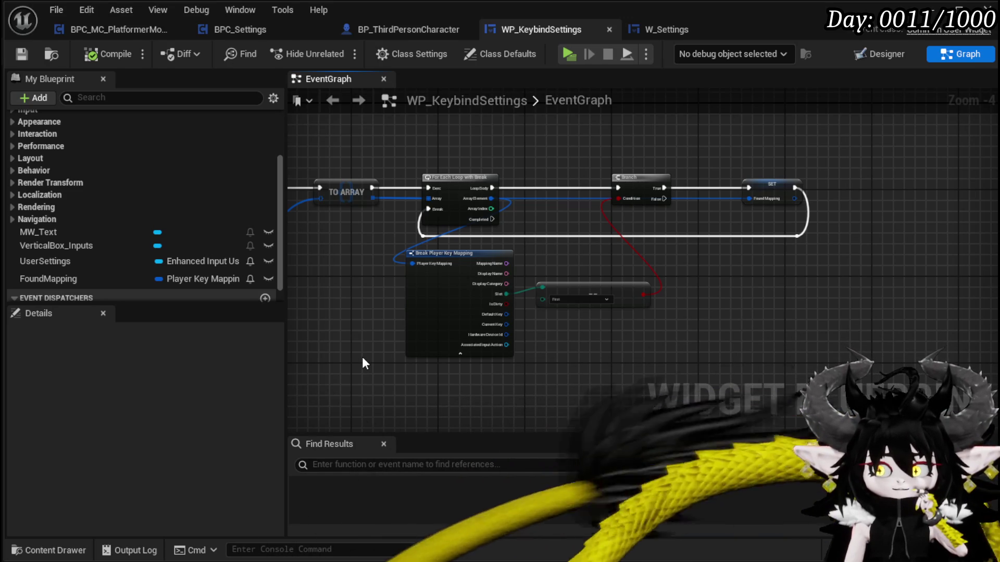
drag(363, 363, 385, 326)
drag(398, 289, 419, 262)
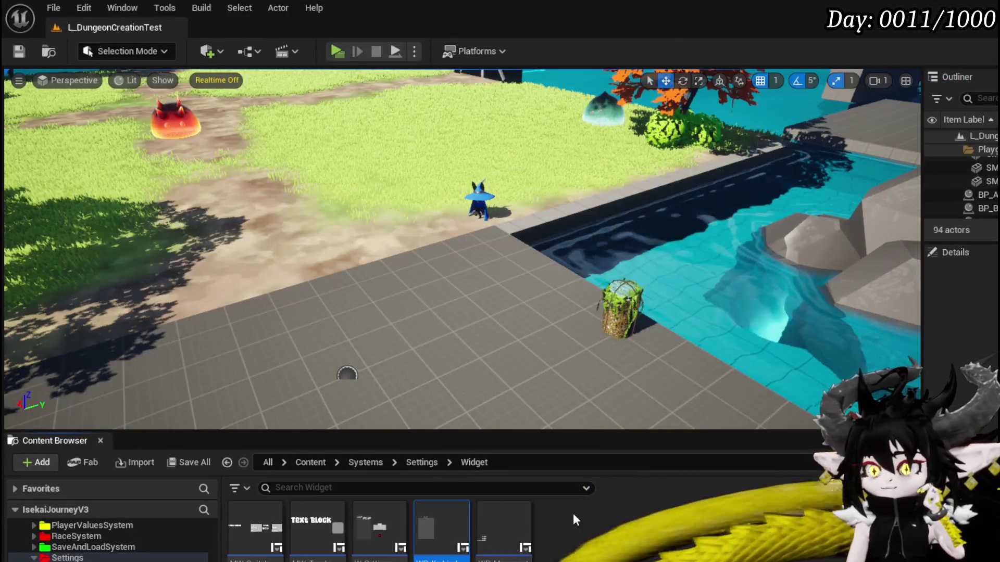
- In the level editor, bring up the new-asset menu in the Content Browser's Widget folder
right_click(573, 513)
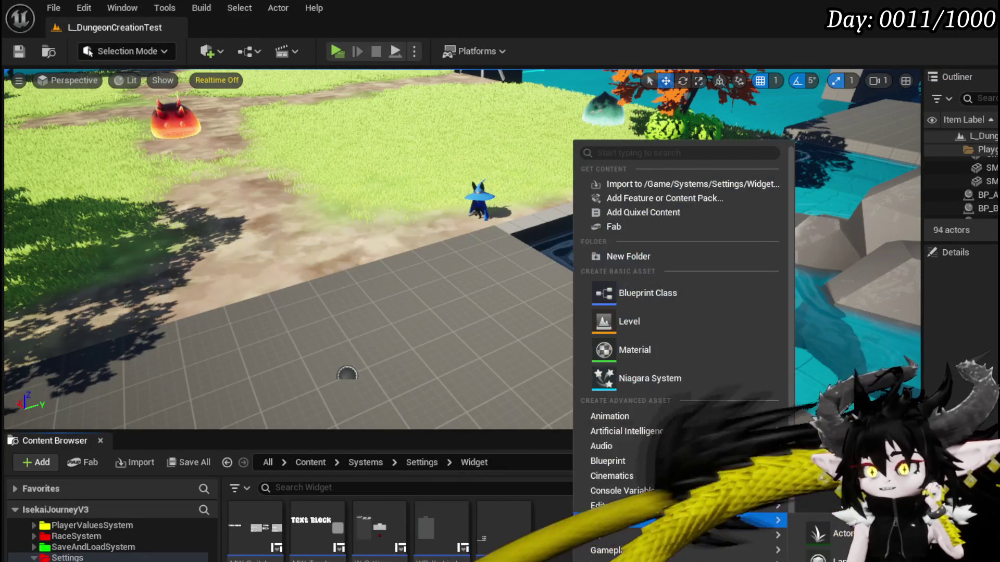
- Create a CommonUserWidget-based Widget Blueprint named MW_KeyBindChange, save it, and open it
mouse_move(676, 560)
mouse_move(627, 542)
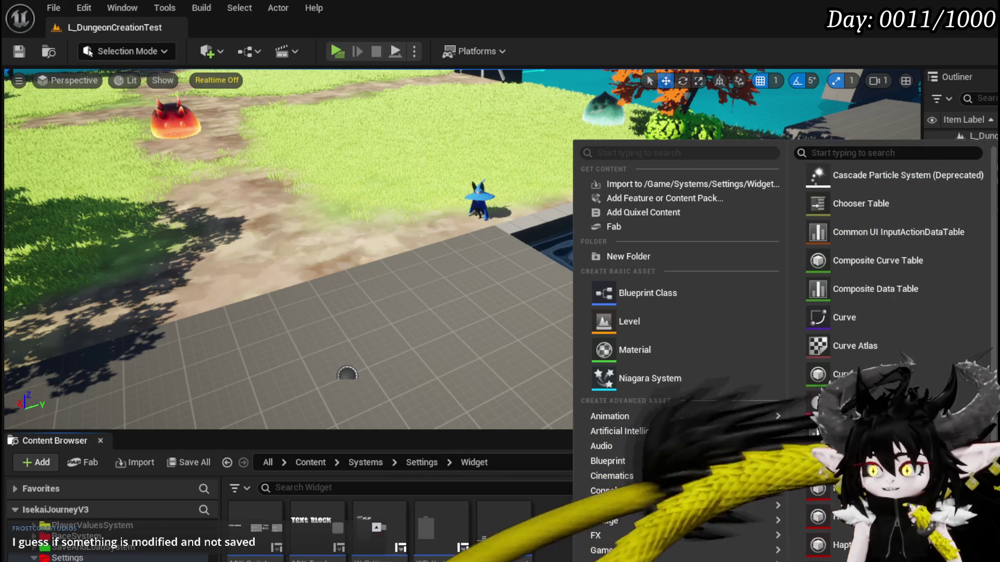
scroll(676, 364, down, 2)
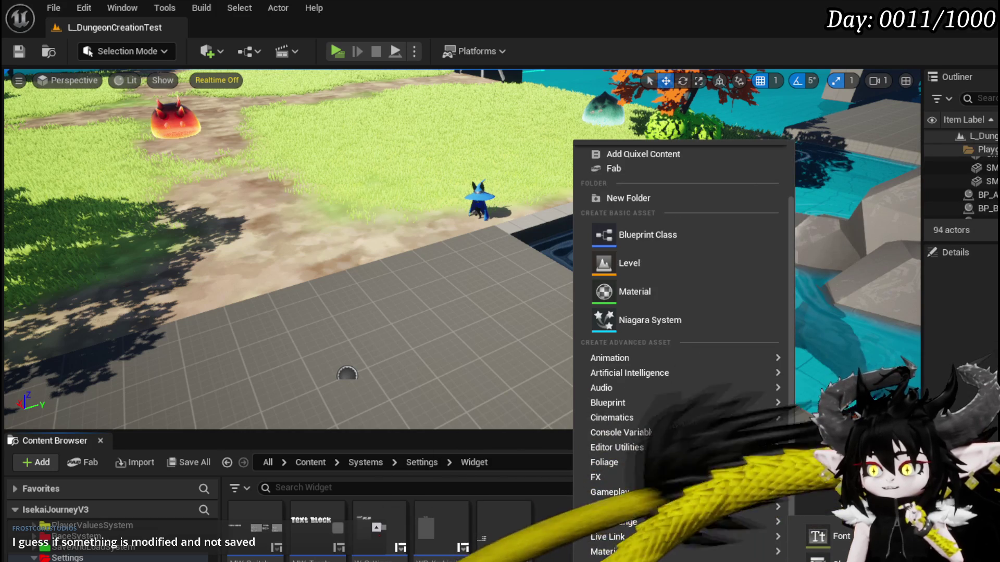
click(844, 556)
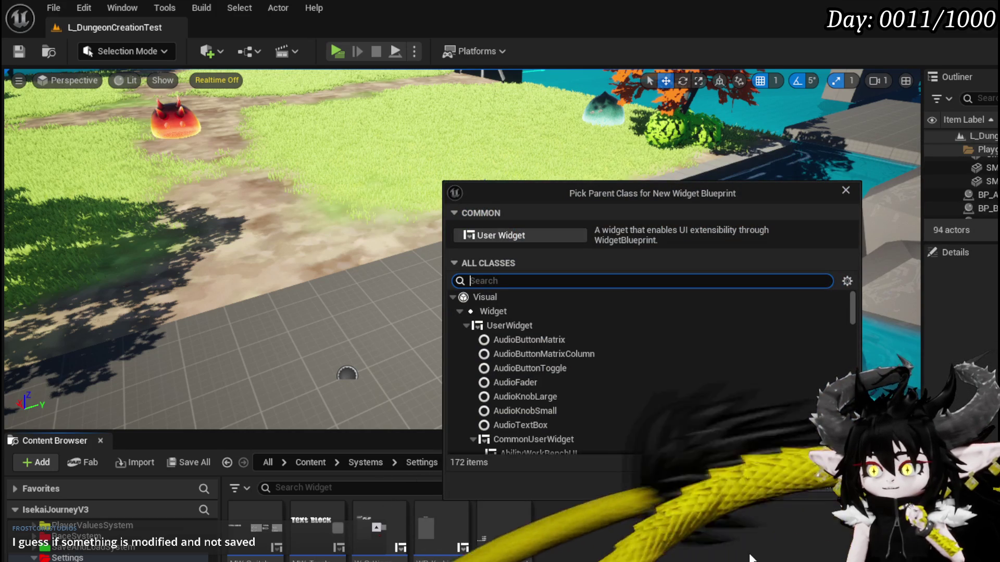
click(565, 443)
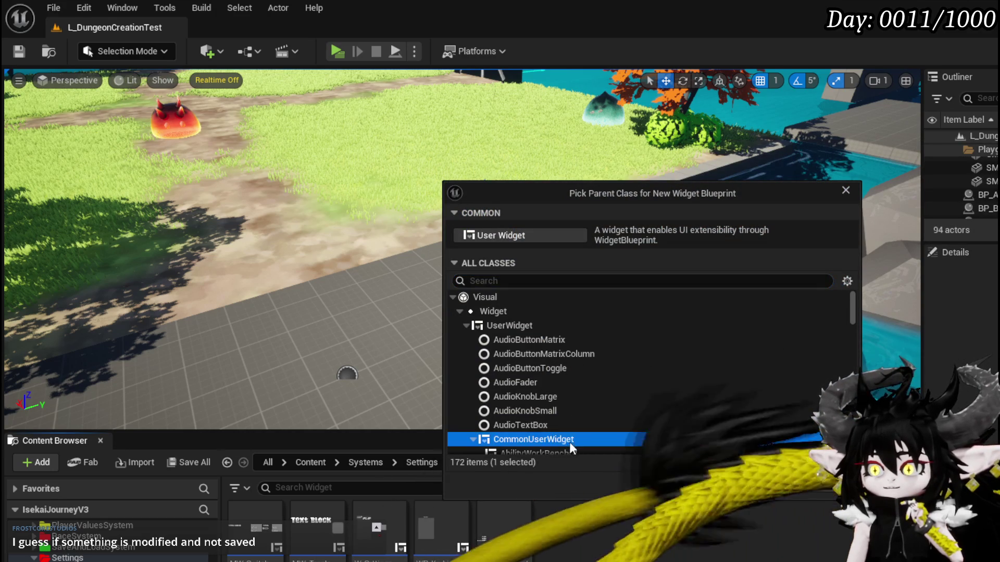
click(775, 485)
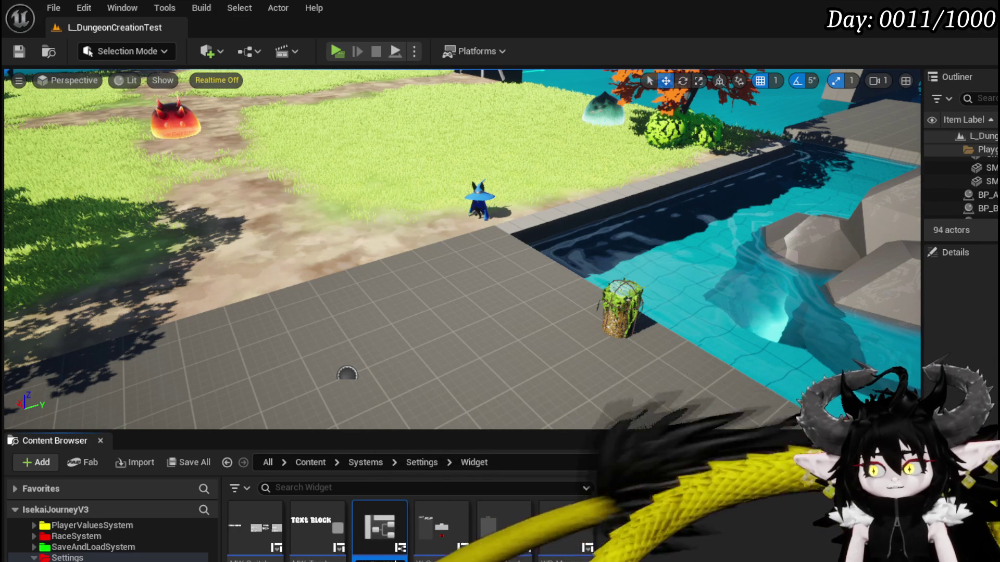
key(Return)
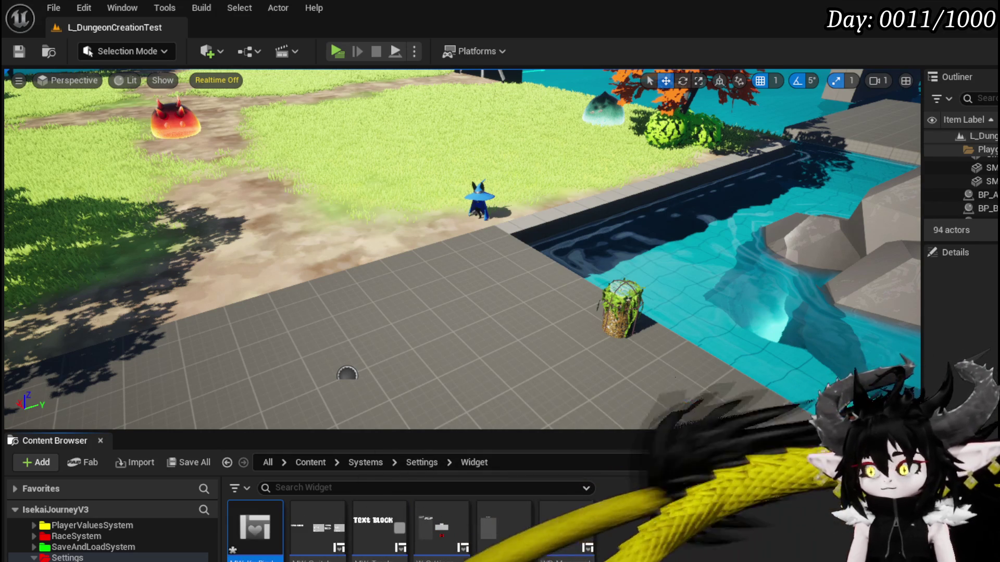
key(ctrl+shift+s)
key(Return)
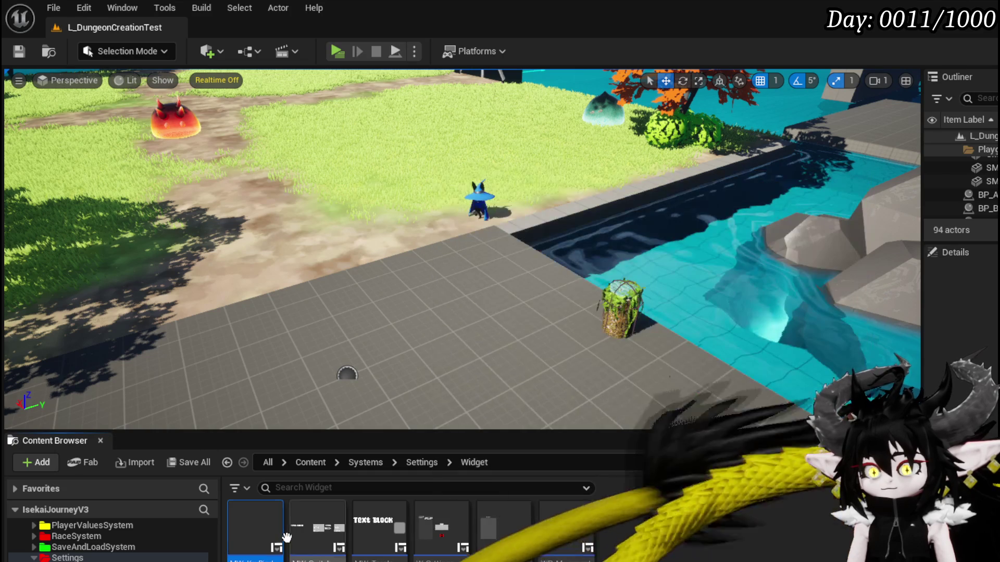
double_click(255, 527)
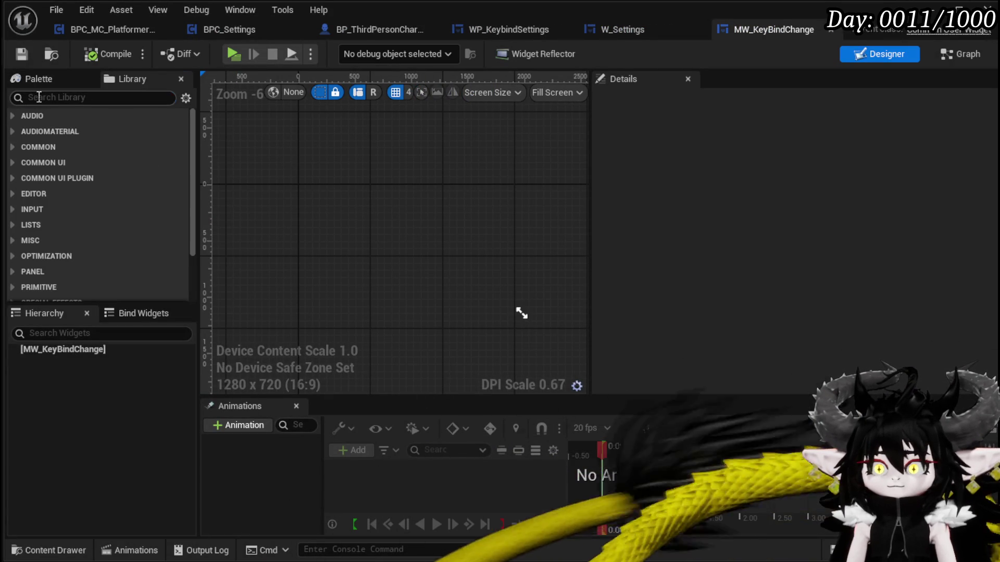
- Add a Horizontal Box to the widget root
text(Hori)
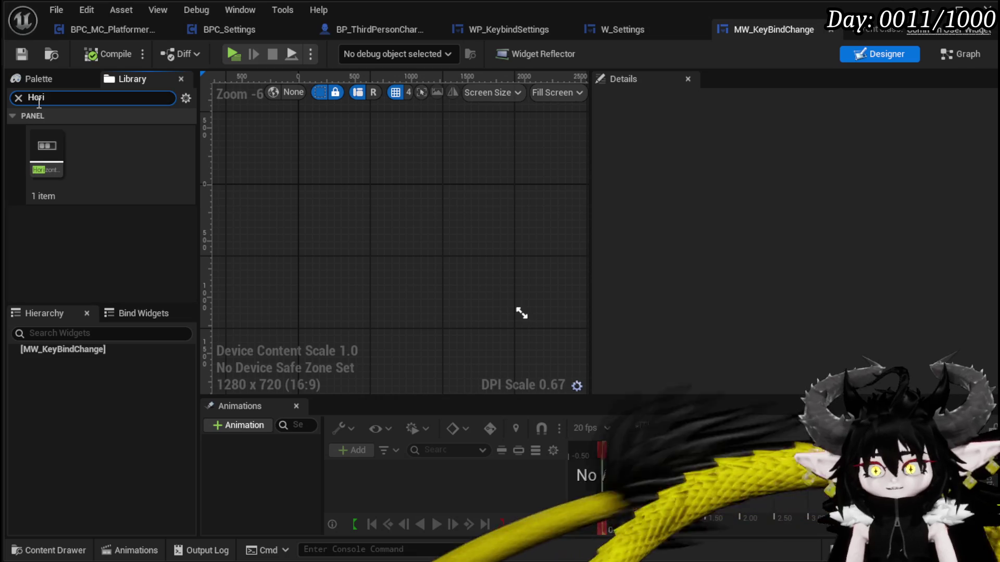
mouse_move(46, 151)
mouse_down()
mouse_move(106, 348)
mouse_move(65, 350)
mouse_up()
click(12, 97)
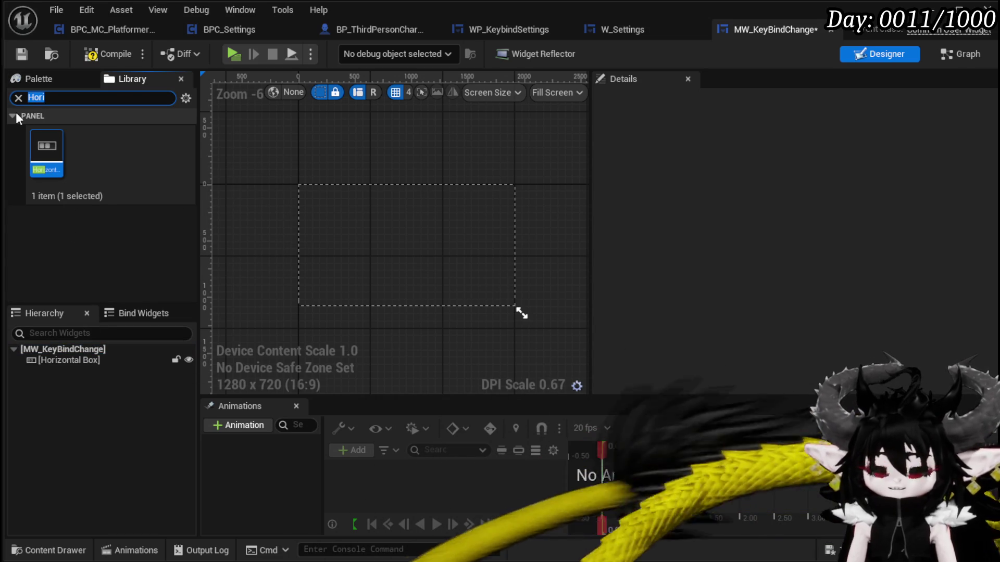
text(MW)
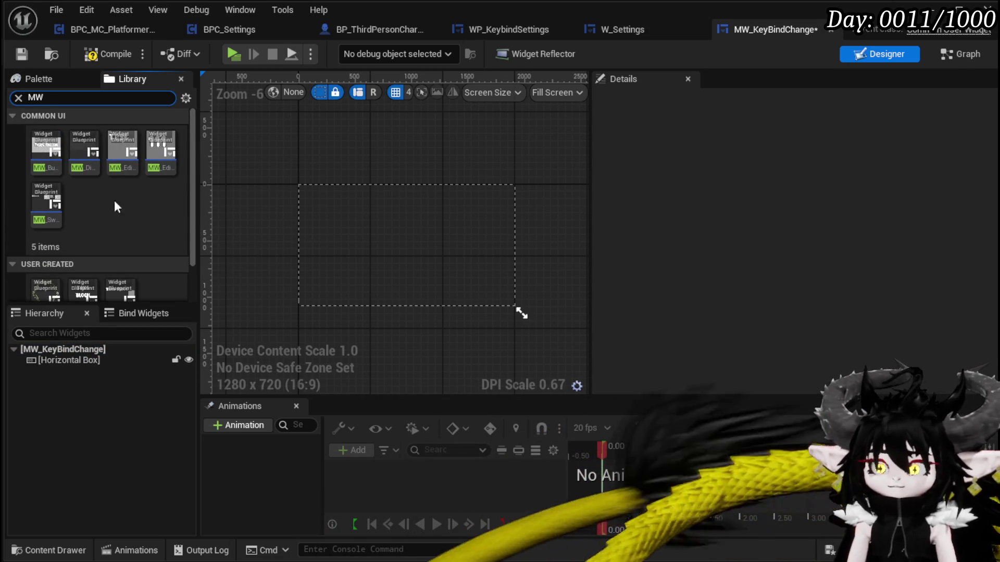
- Filter the Palette by MW and drop an MW Text into the Horizontal Box
click(52, 78)
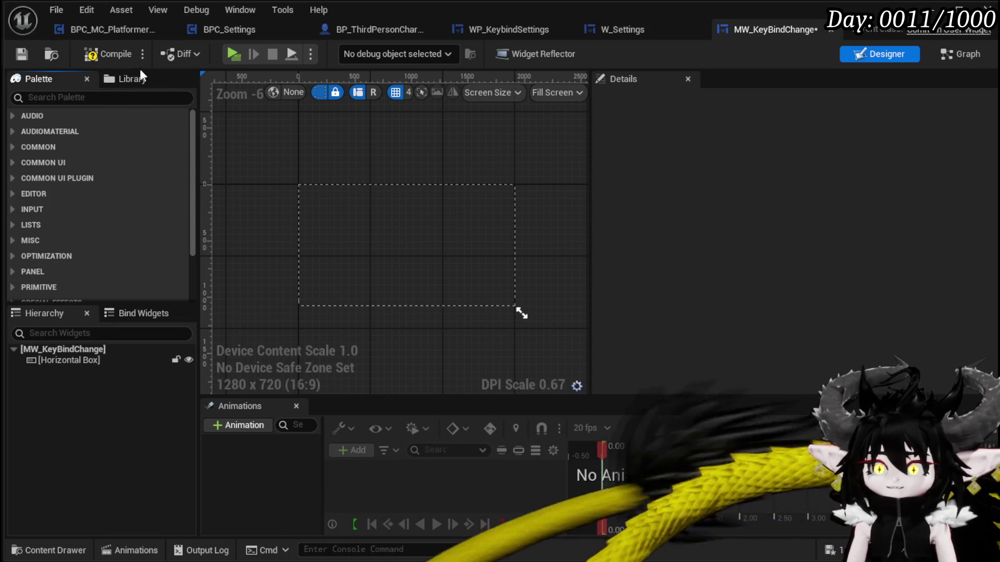
scroll(103, 158, down, 3)
scroll(103, 157, up, 3)
click(66, 96)
text(MW)
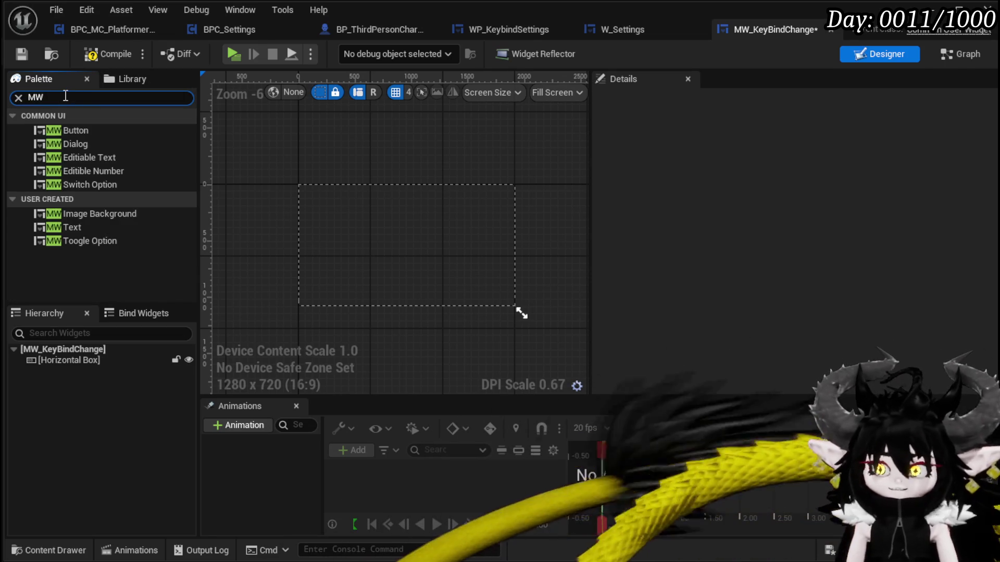
mouse_move(68, 228)
mouse_down()
mouse_move(88, 302)
mouse_move(64, 367)
mouse_move(68, 357)
mouse_up()
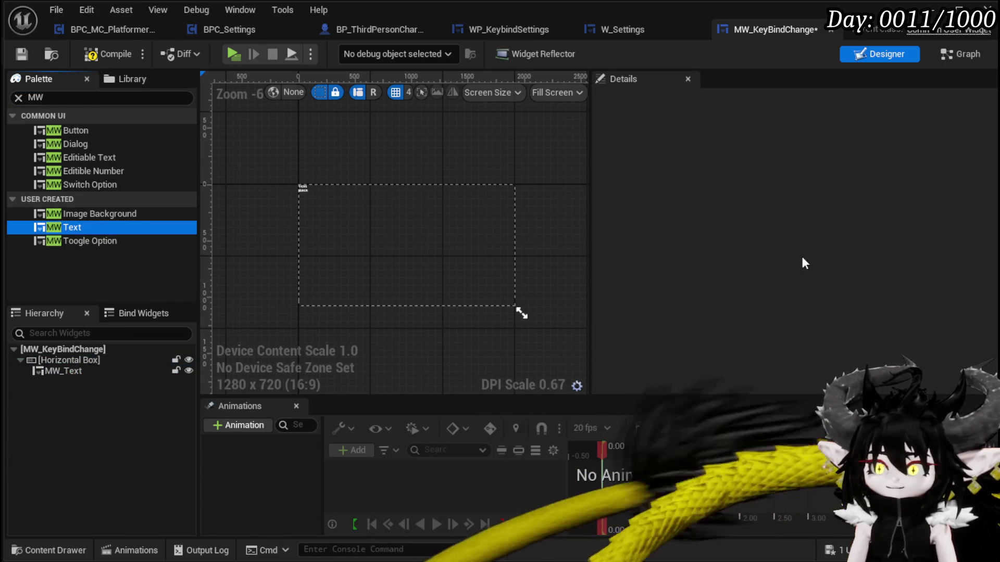
- Set the MW_Text's Color and Opacity to white
scroll(294, 189, up, 3)
click(297, 175)
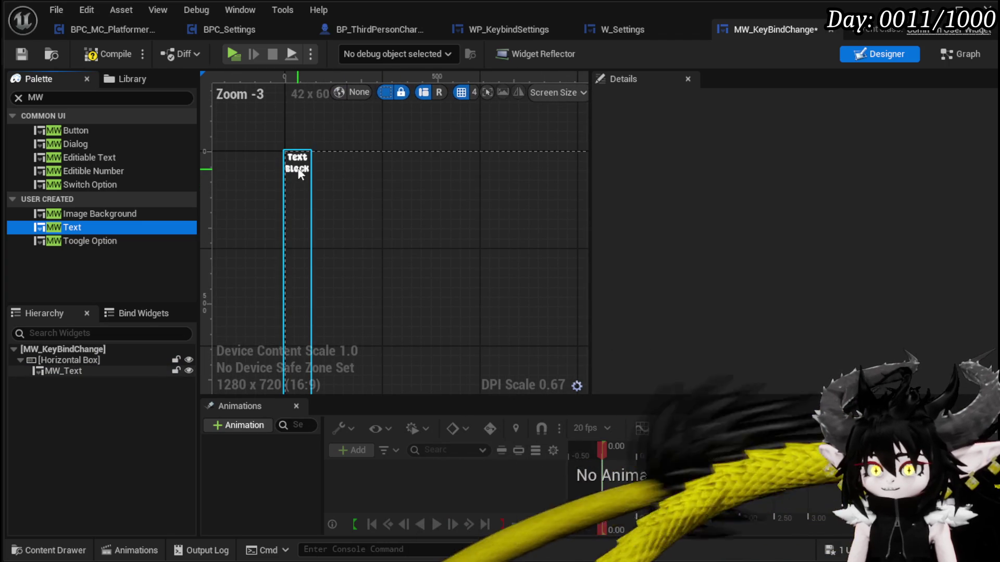
click(297, 175)
scroll(994, 330, down, 10)
scroll(994, 331, down, 3)
click(822, 274)
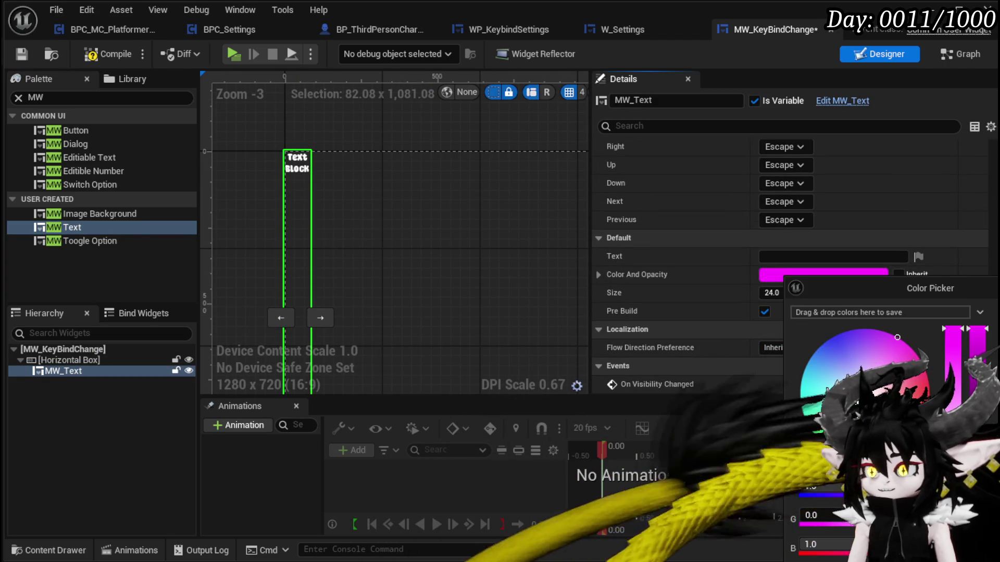
click(864, 394)
click(677, 359)
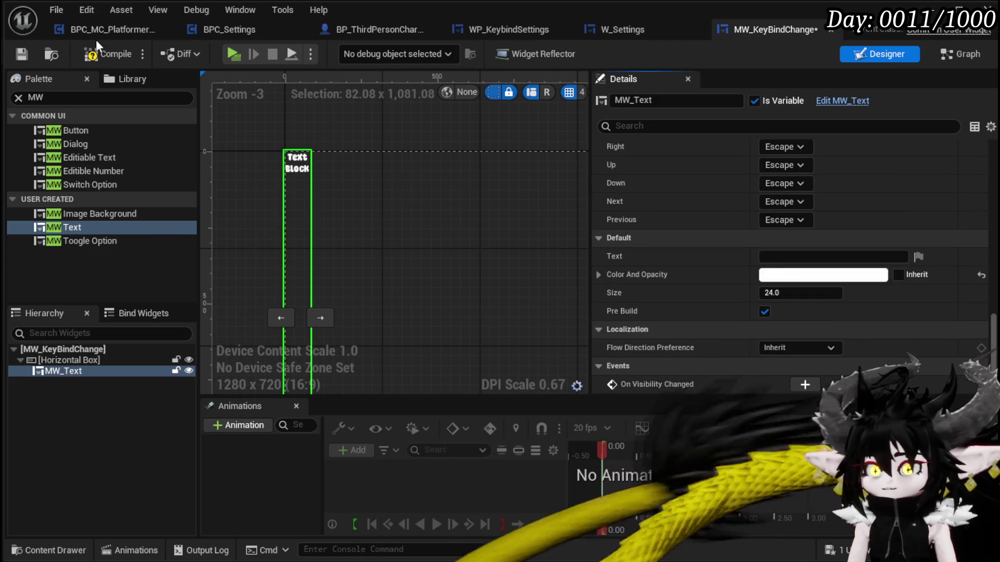
- Save the widget blueprint and search the Palette for Key
click(15, 54)
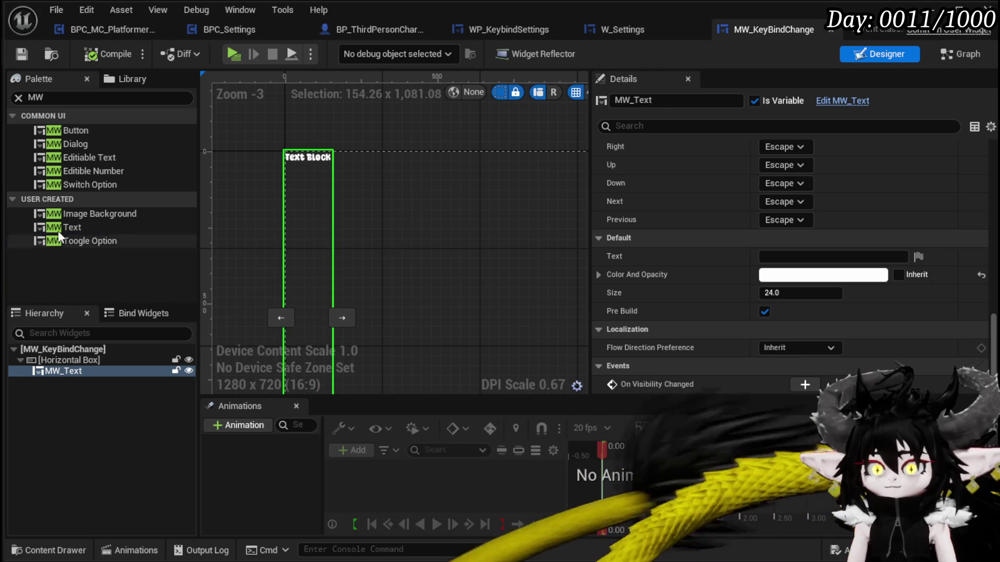
click(52, 98)
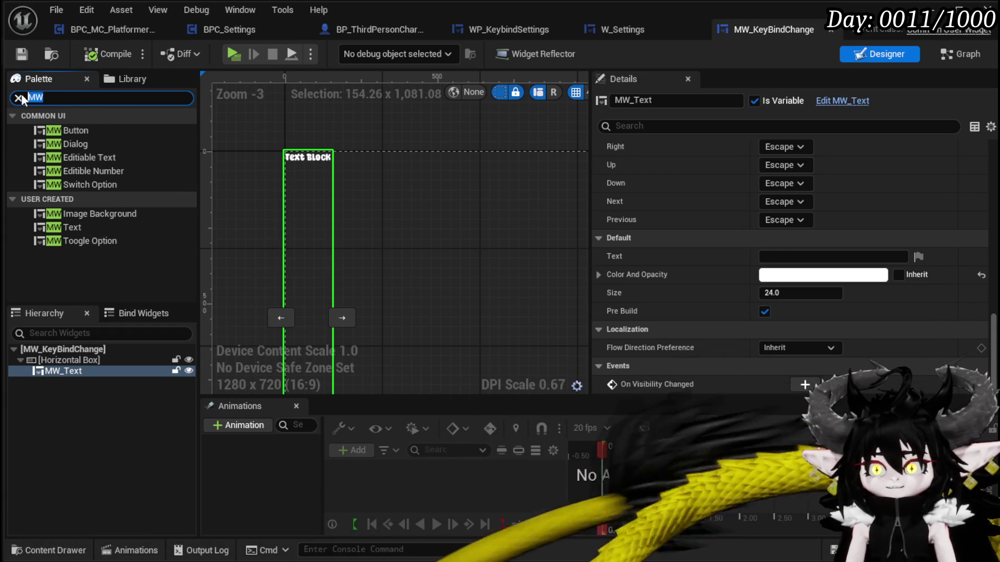
text(Key)
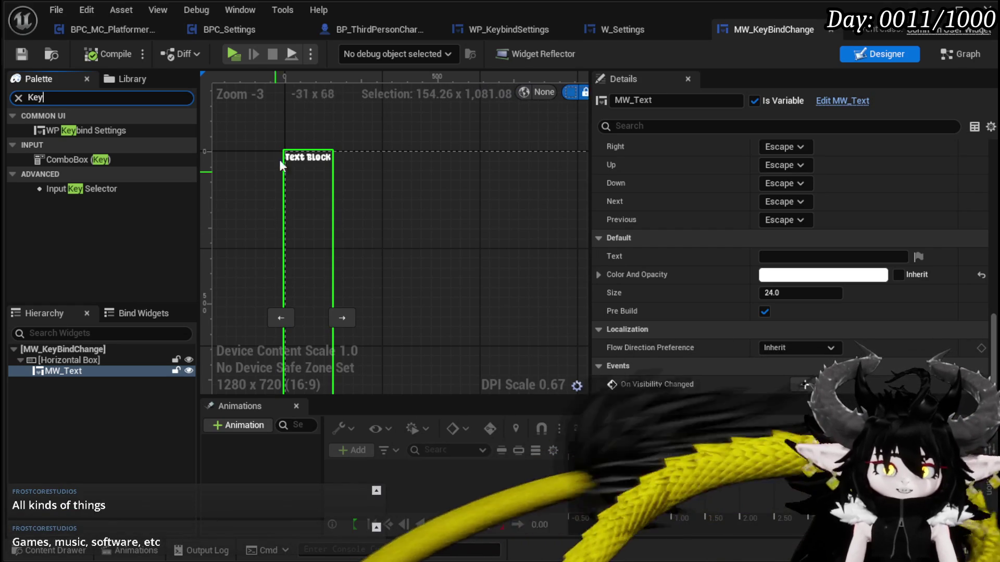
- Add an Input Key Selector to the Horizontal Box and set it and MW_Text to Fill
drag(83, 192, 80, 377)
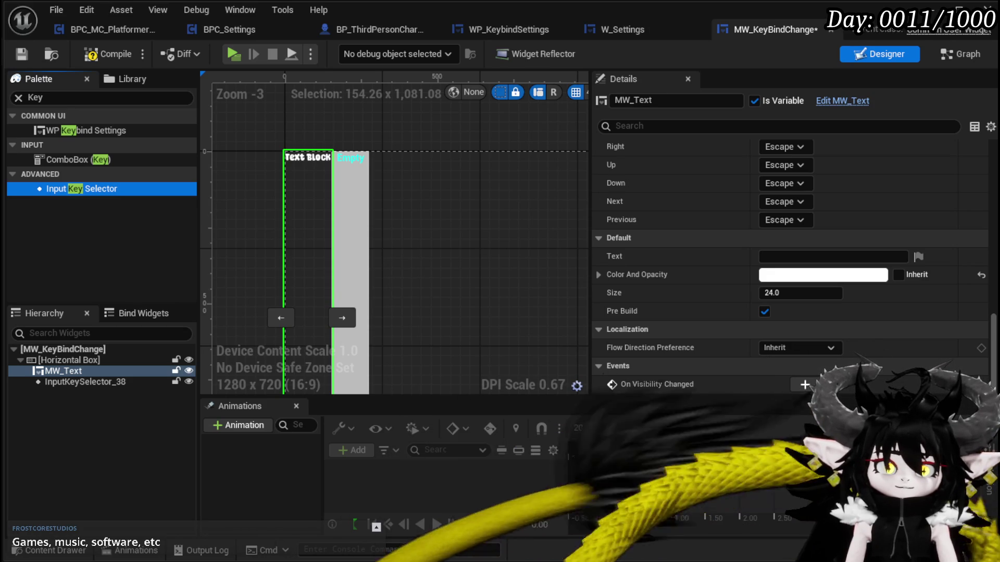
drag(81, 130, 61, 358)
click(67, 367)
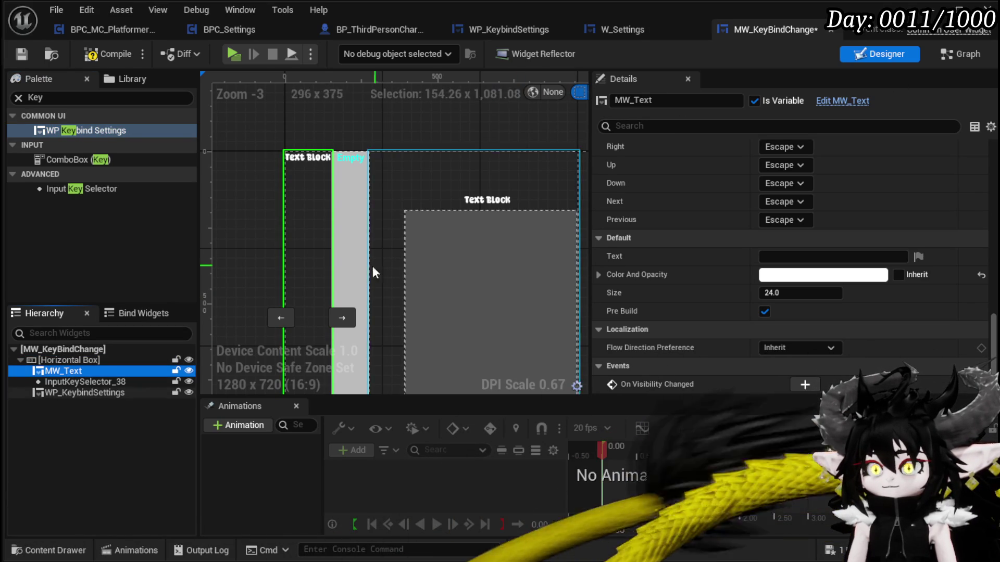
scroll(804, 155, up, 15)
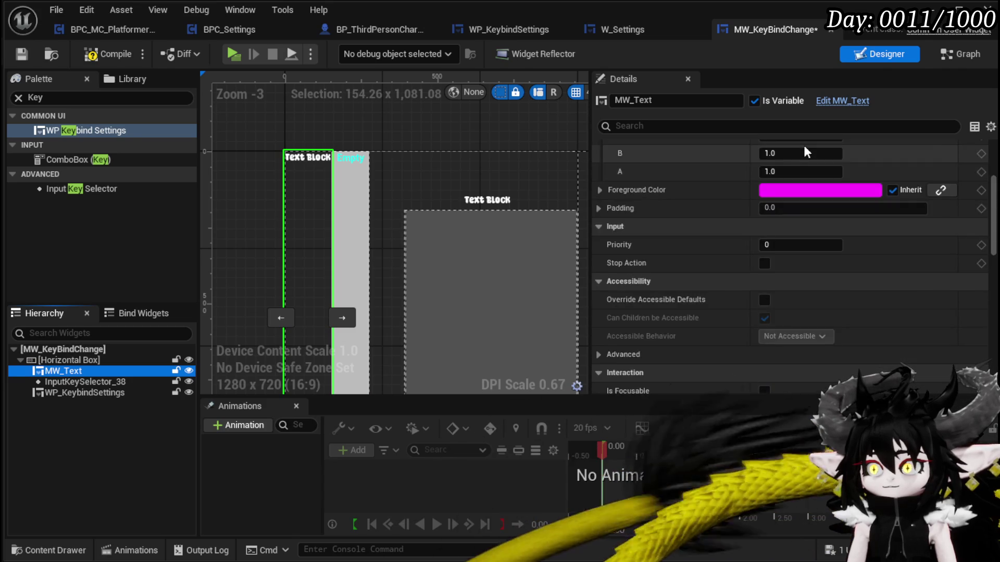
scroll(803, 143, up, 5)
click(804, 166)
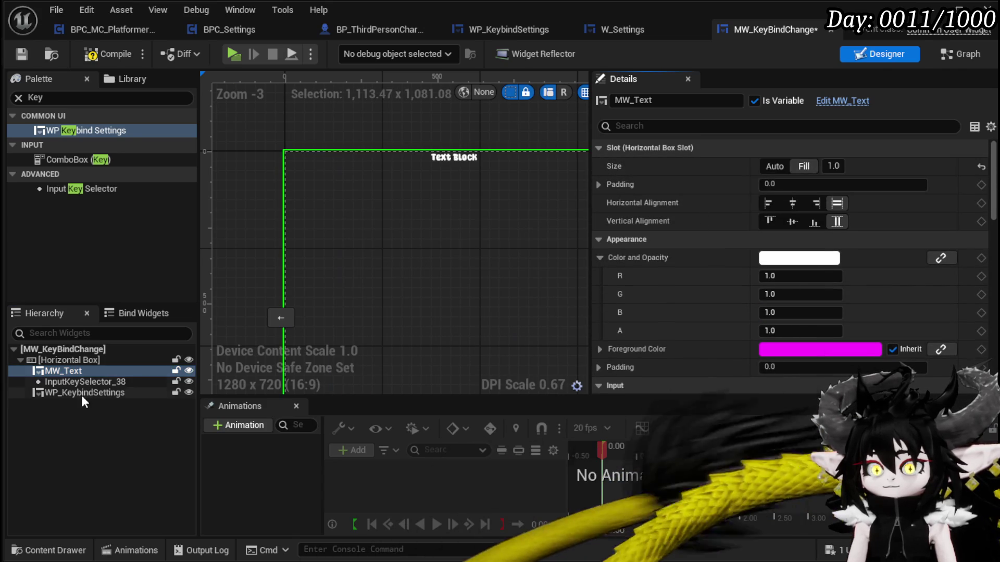
click(98, 381)
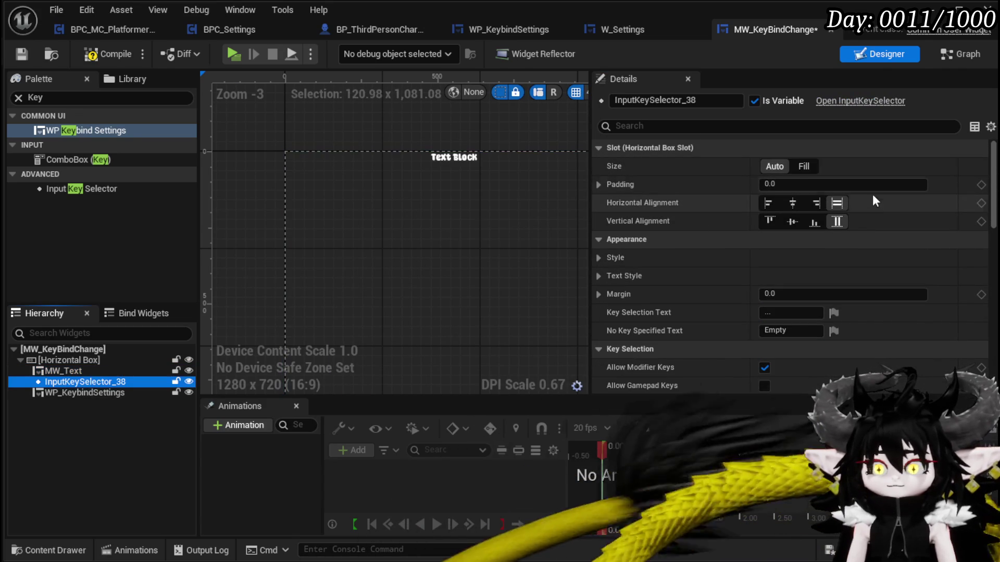
click(804, 166)
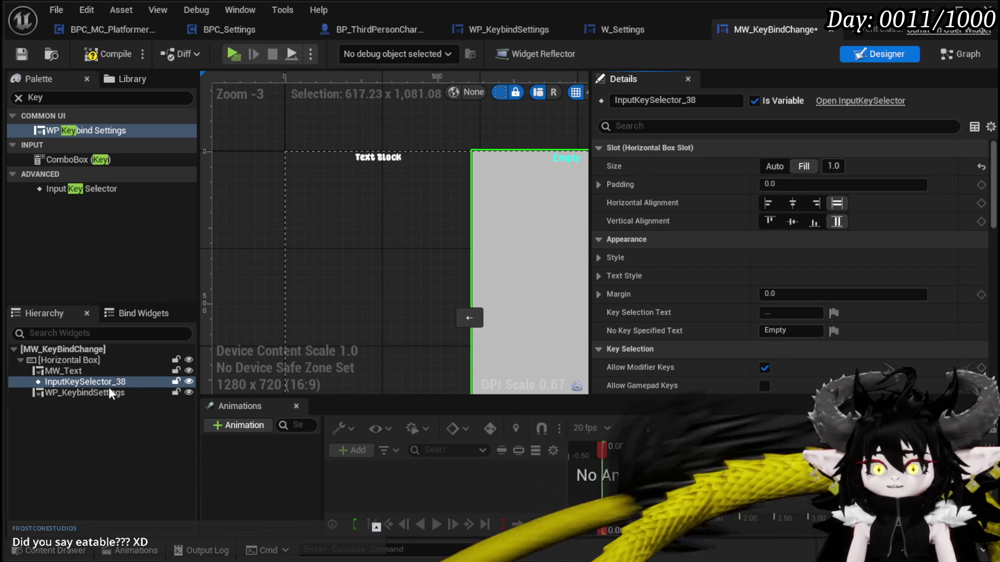
- Delete the stray WP_KeybindSettings widget and reset the Palette search
click(65, 392)
key(Delete)
click(65, 94)
click(15, 99)
- Add an MW Button after the key selector, then compile and save
text(MW)
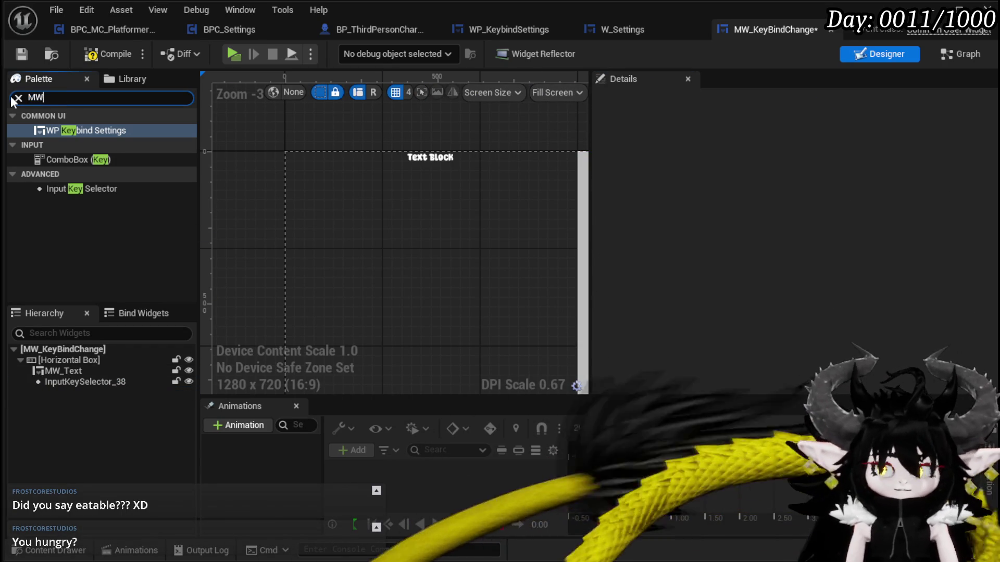
mouse_move(86, 133)
mouse_down()
mouse_move(105, 213)
mouse_move(61, 382)
mouse_move(56, 359)
mouse_up()
scroll(523, 276, down, 2)
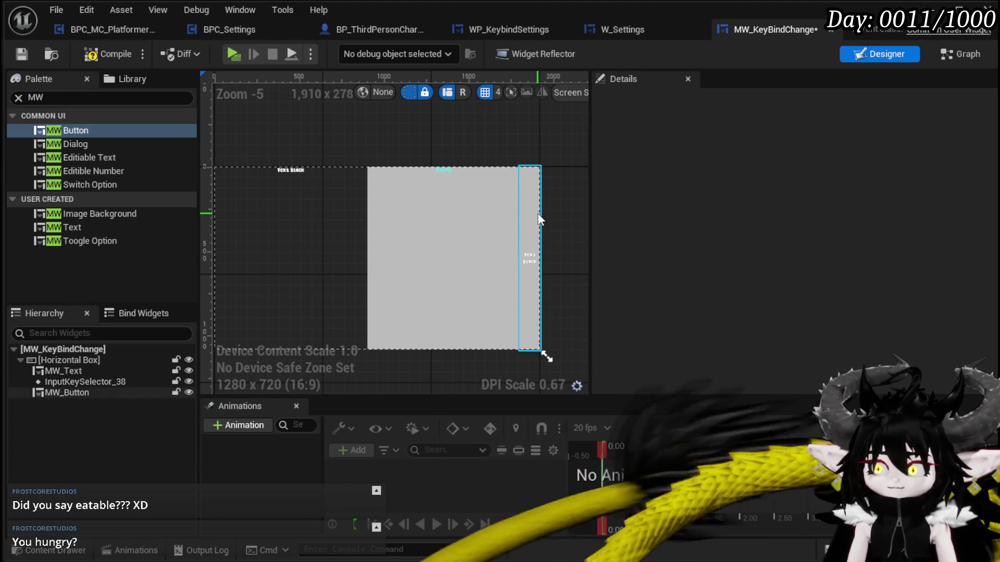
click(107, 54)
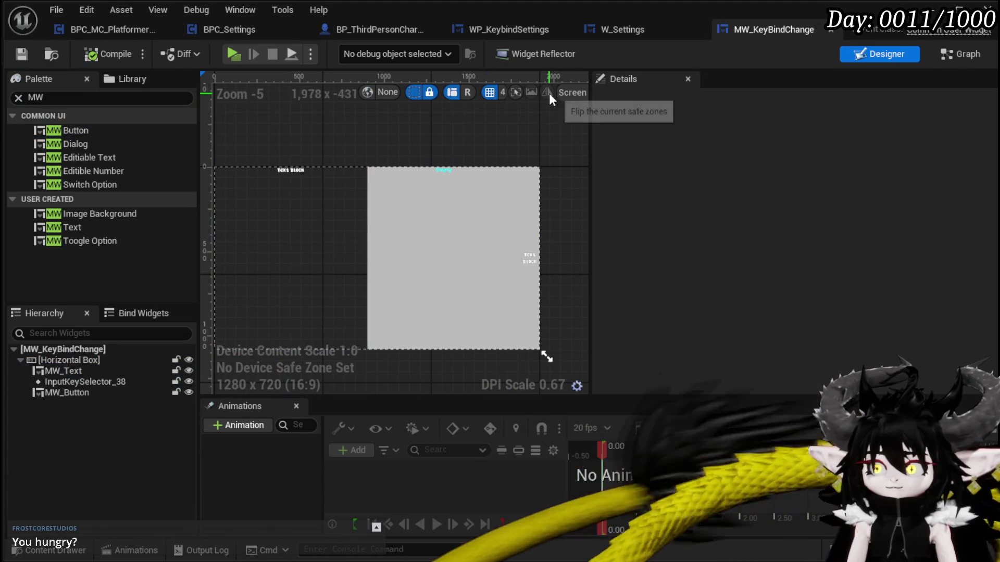
- Switch the preview from Fill Screen to Desired size, frame it, compile and save
drag(590, 96, 651, 97)
click(638, 93)
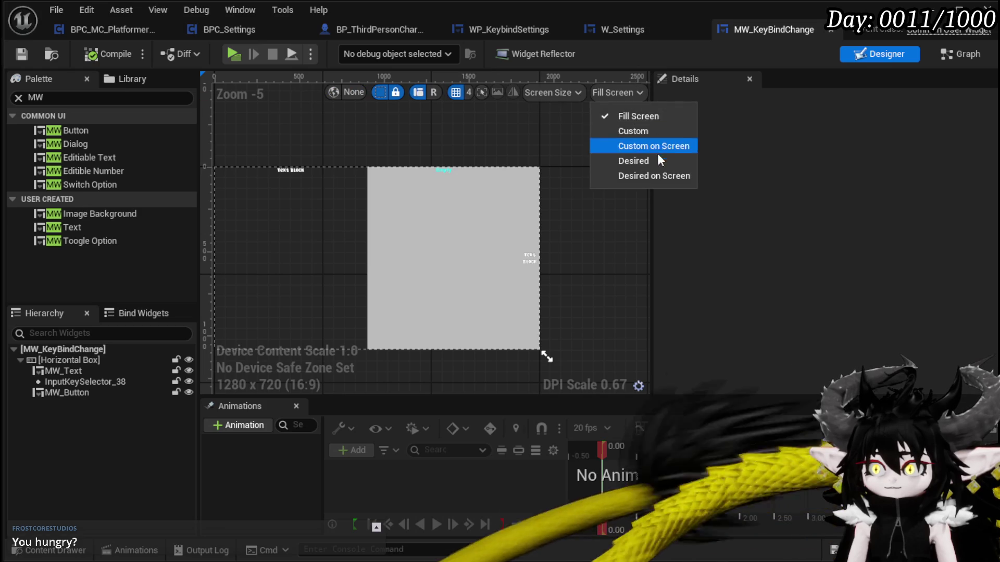
click(645, 159)
key(Home)
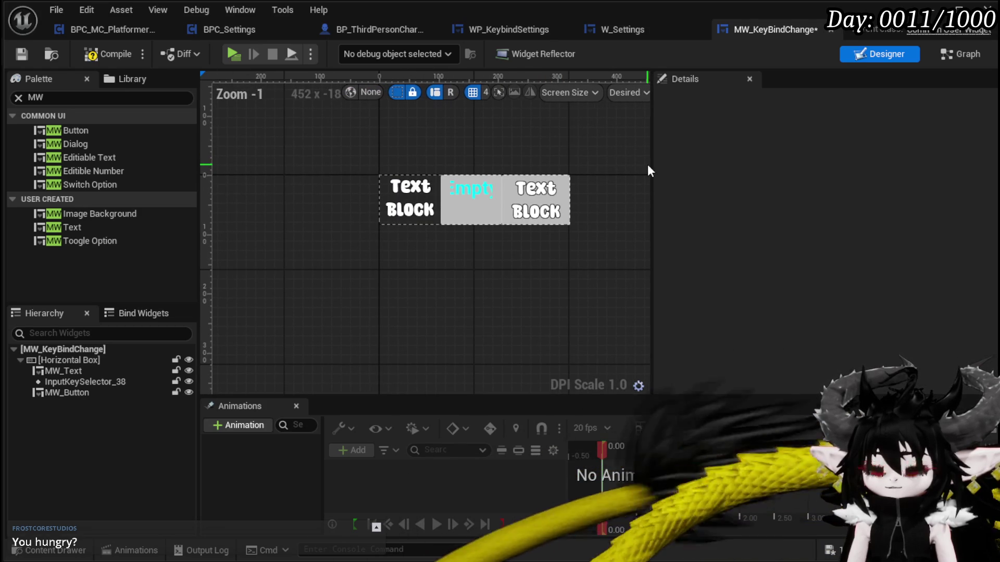
click(107, 54)
click(22, 54)
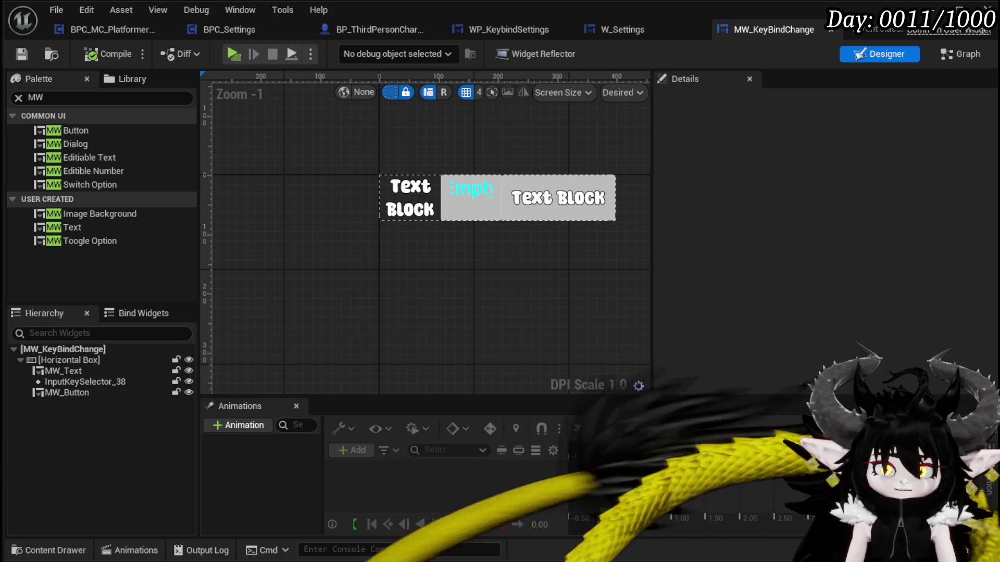
- Set the MW_Button's Name property to Reset, then compile and save
click(603, 198)
scroll(933, 247, down, 10)
scroll(931, 246, down, 10)
click(811, 183)
text(Reset)
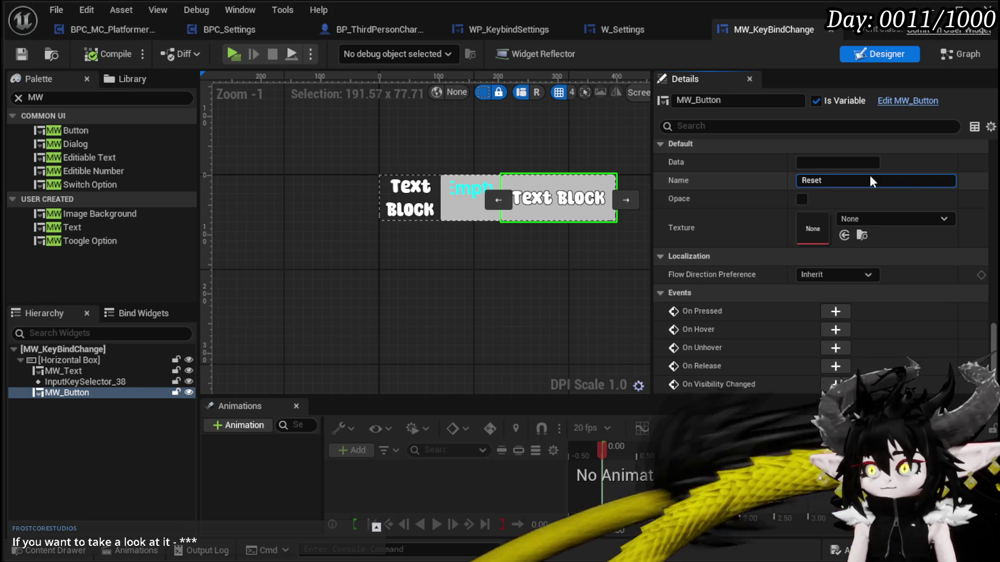
key(Return)
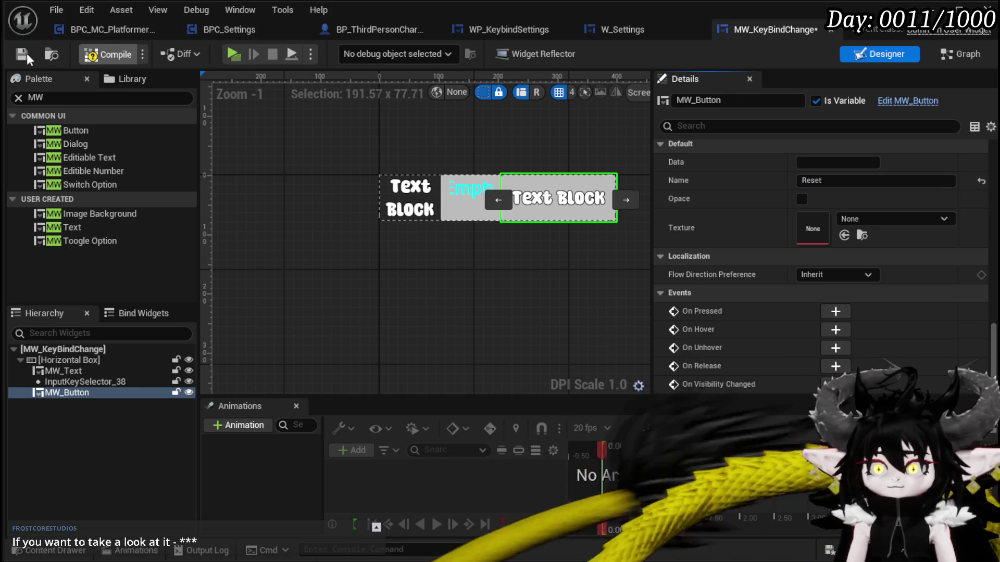
click(25, 54)
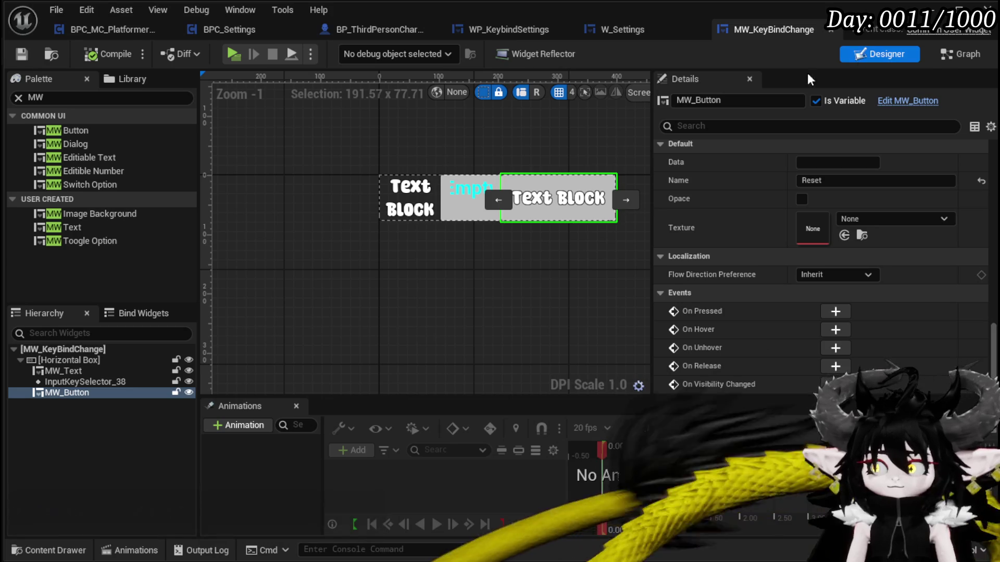
- Rename the button widget to MW_Button_reset and save
click(749, 103)
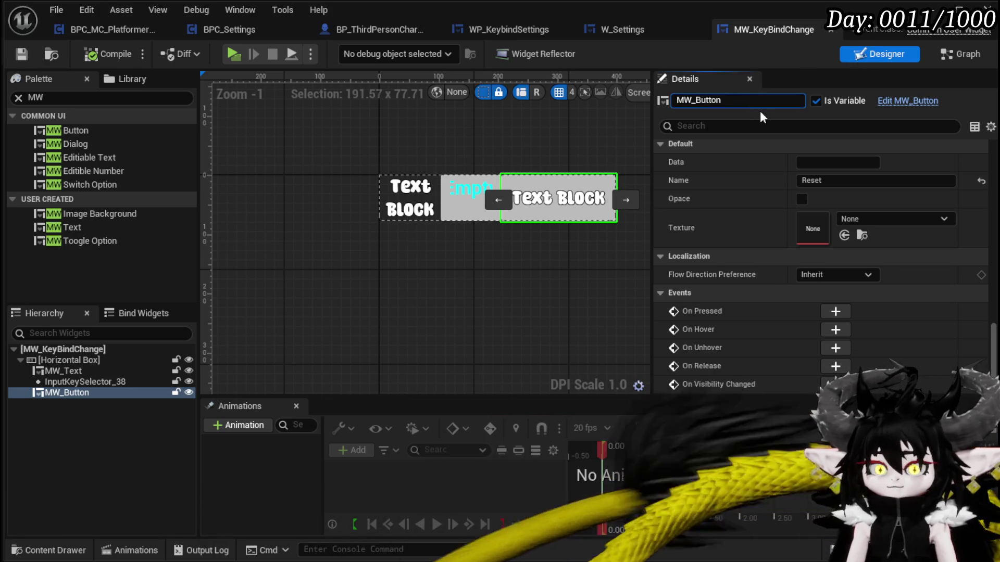
text(_reset)
key(Return)
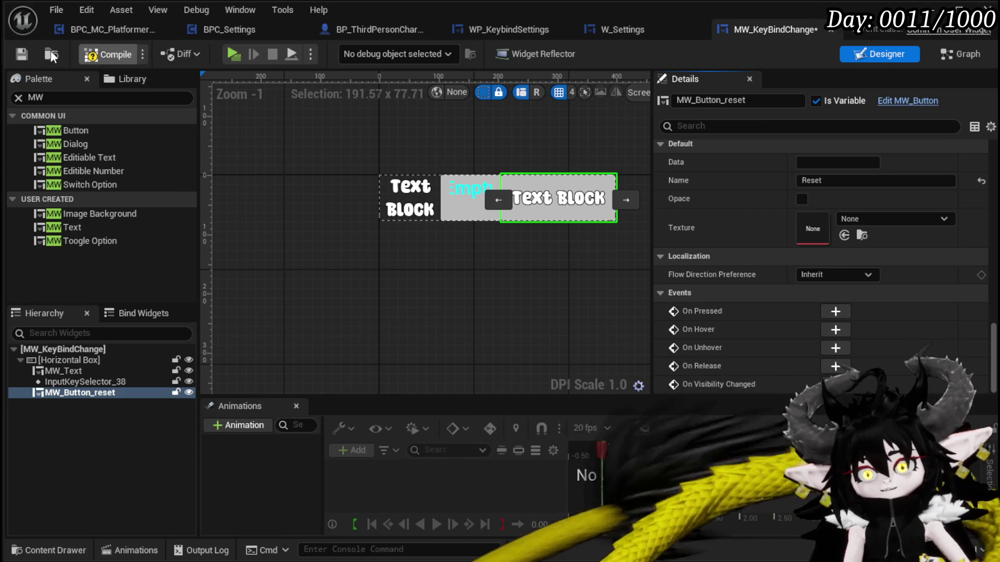
click(21, 54)
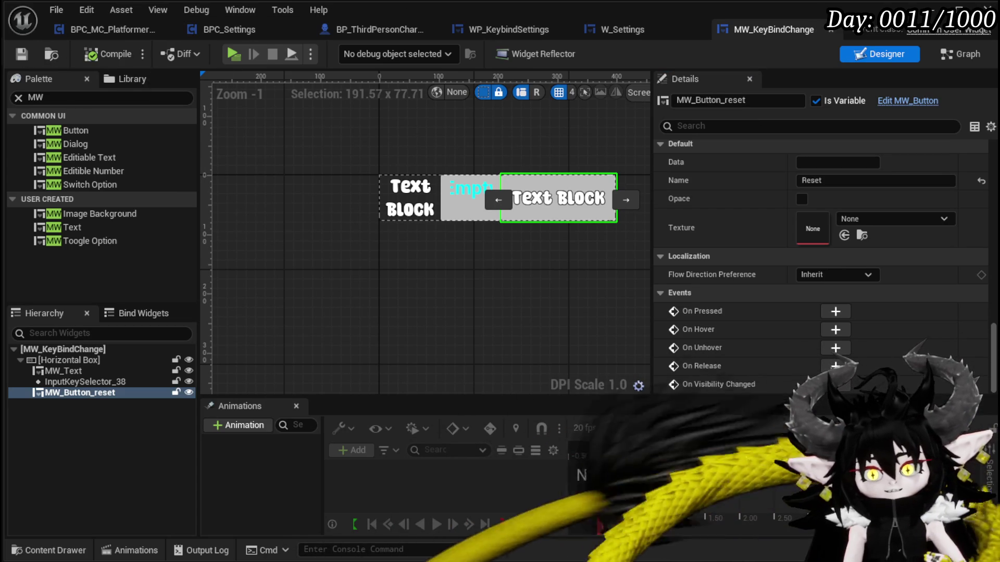
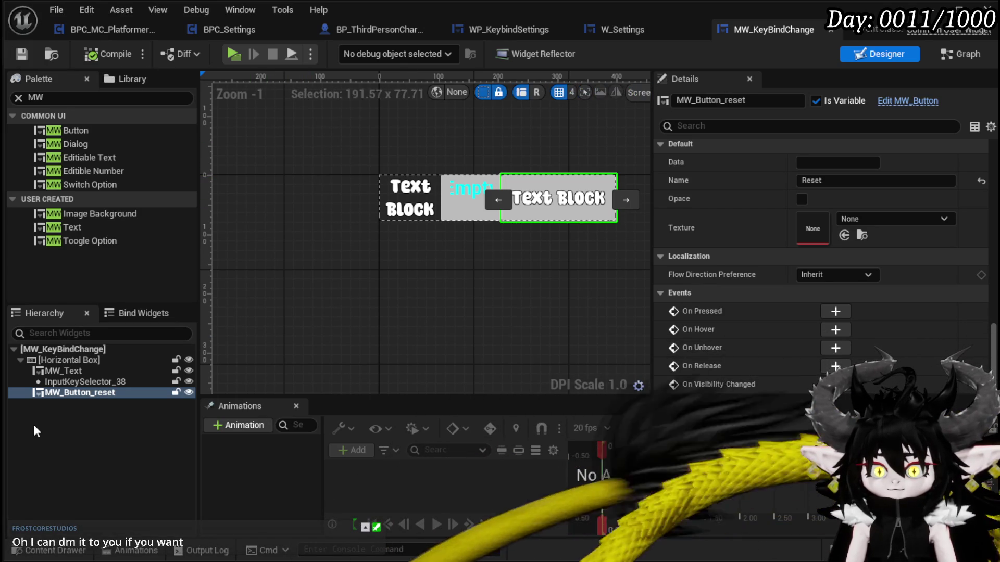
- Rename the MW_Text widget to MW_Text_Name, compile MW_KeyBindChange, and show its graph
mouse_move(427, 337)
mouse_down()
mouse_move(271, 315)
mouse_move(298, 313)
mouse_up()
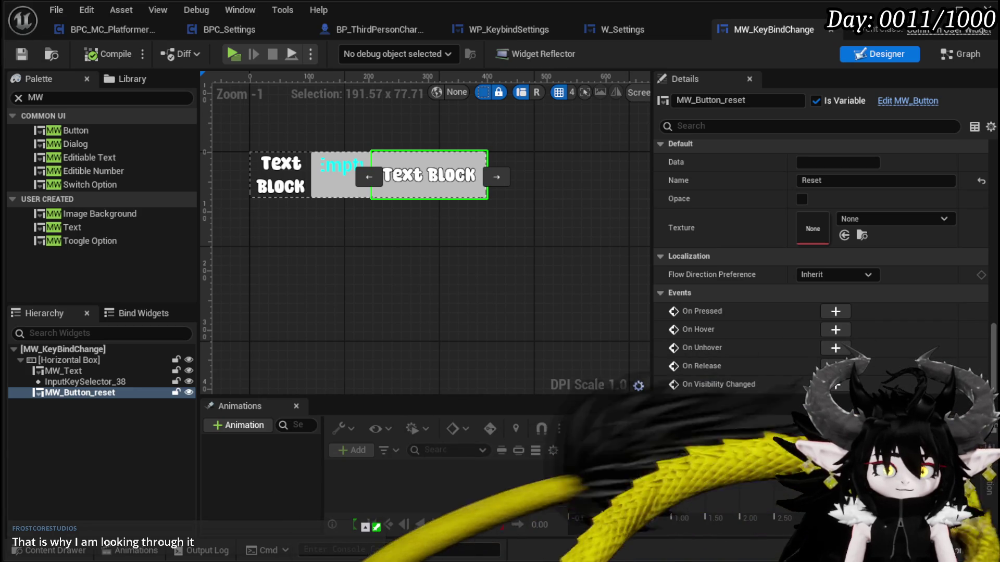
click(63, 371)
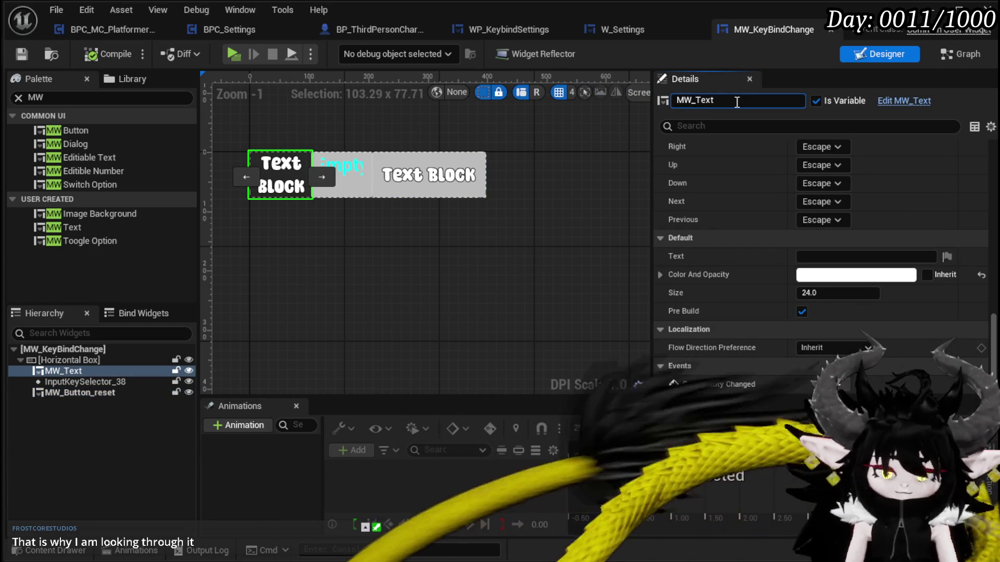
text(_Name)
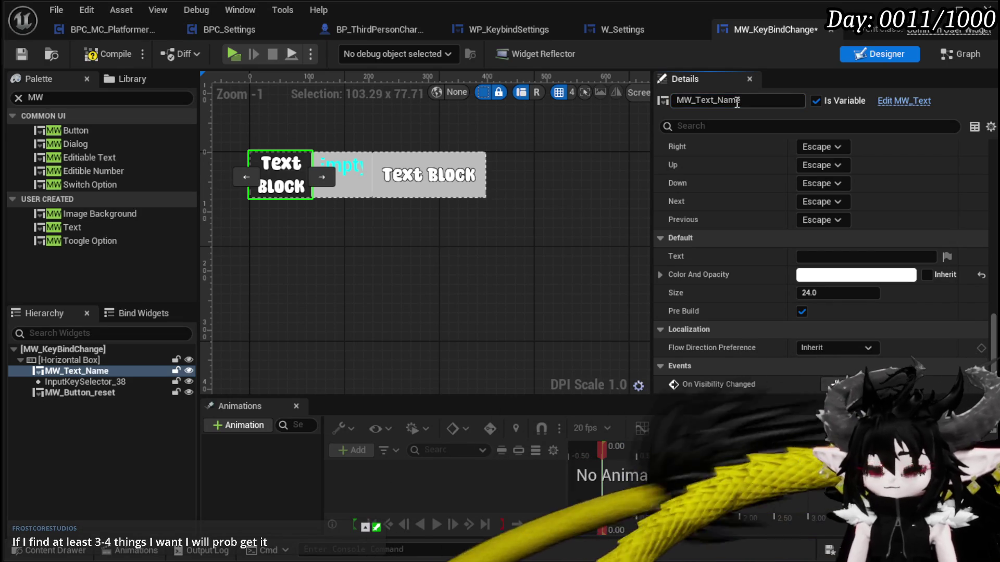
click(109, 53)
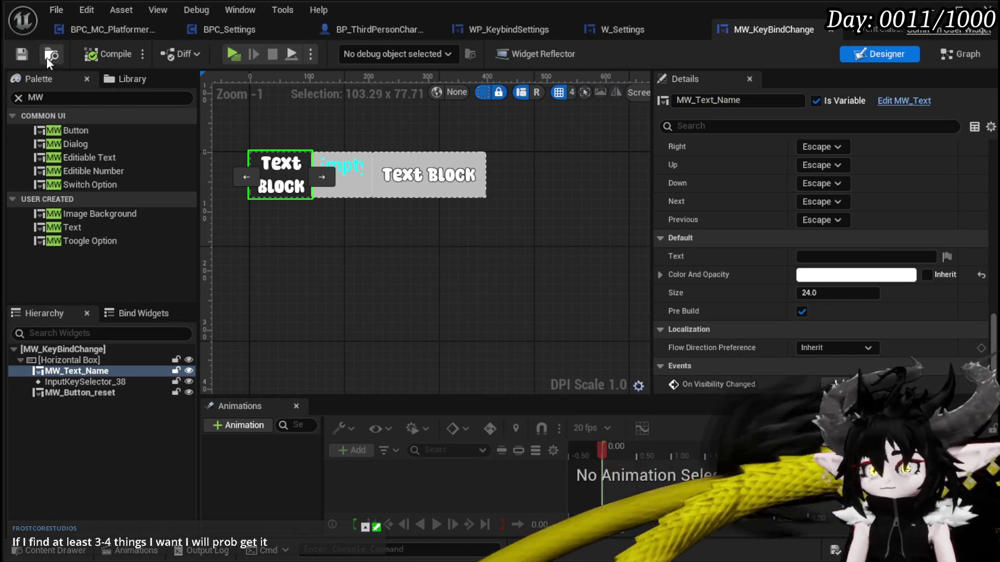
click(958, 54)
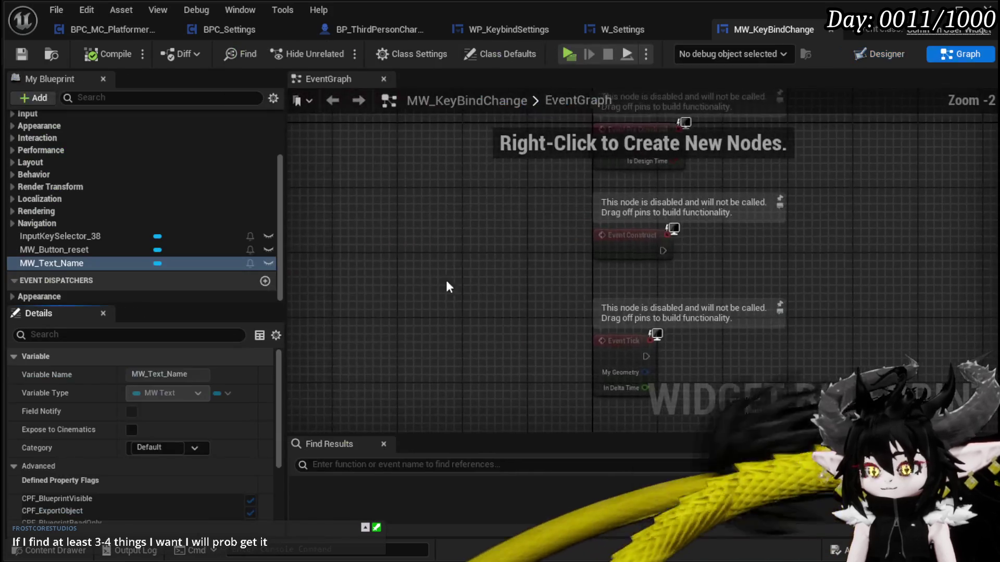
- Add a function named SetMappingData, then compile and save the widget blueprint
drag(384, 261, 551, 367)
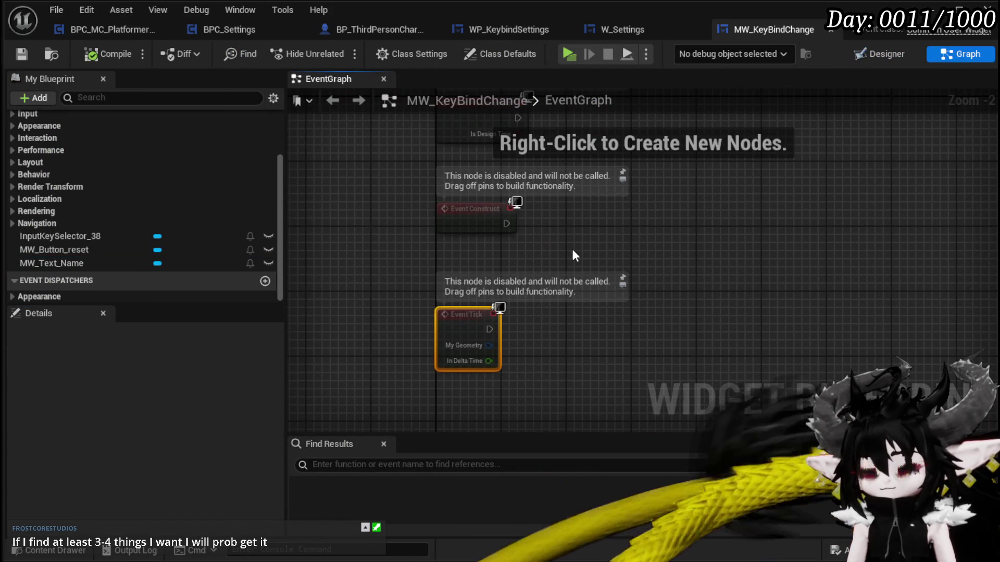
click(350, 235)
scroll(188, 211, up, 5)
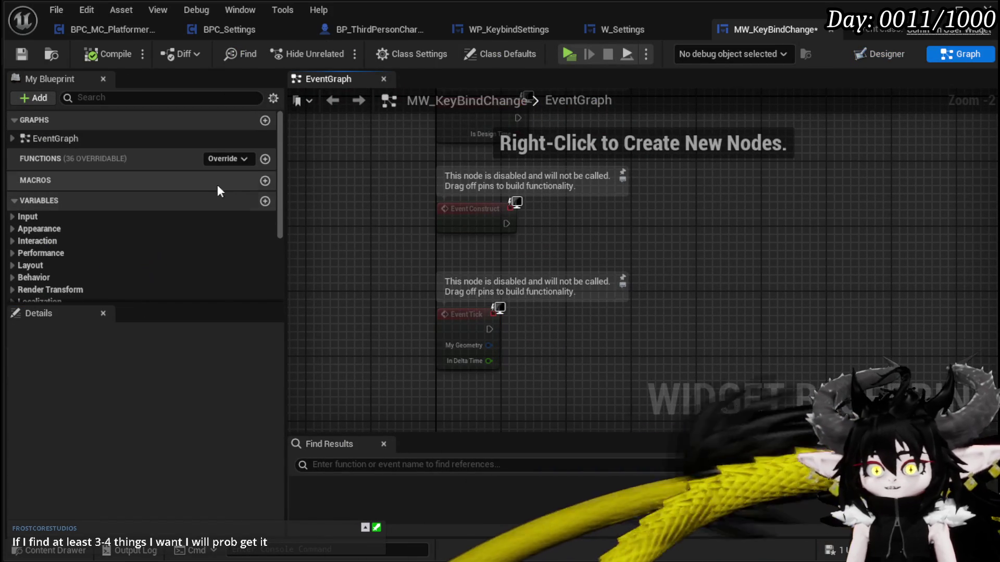
click(265, 159)
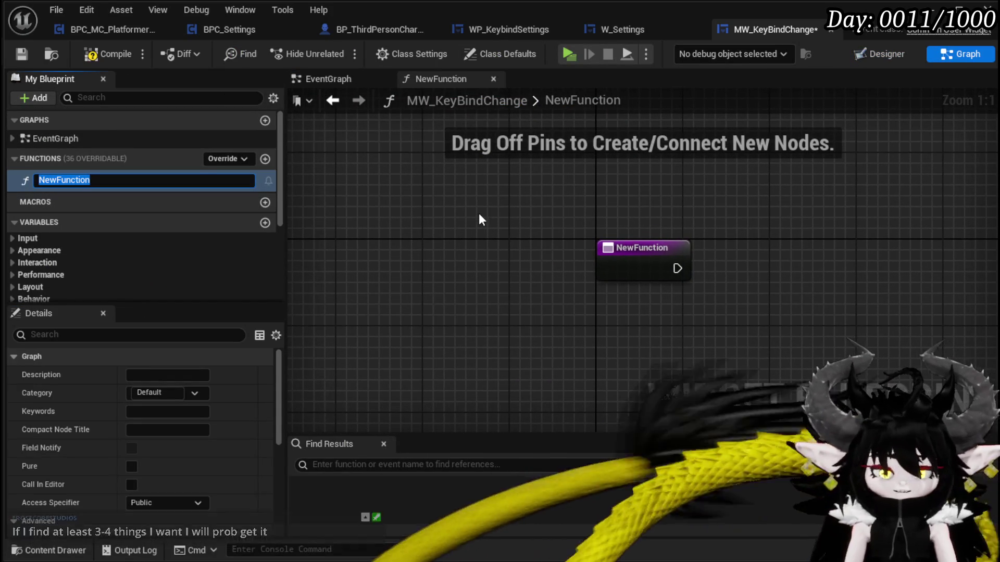
text(Set)
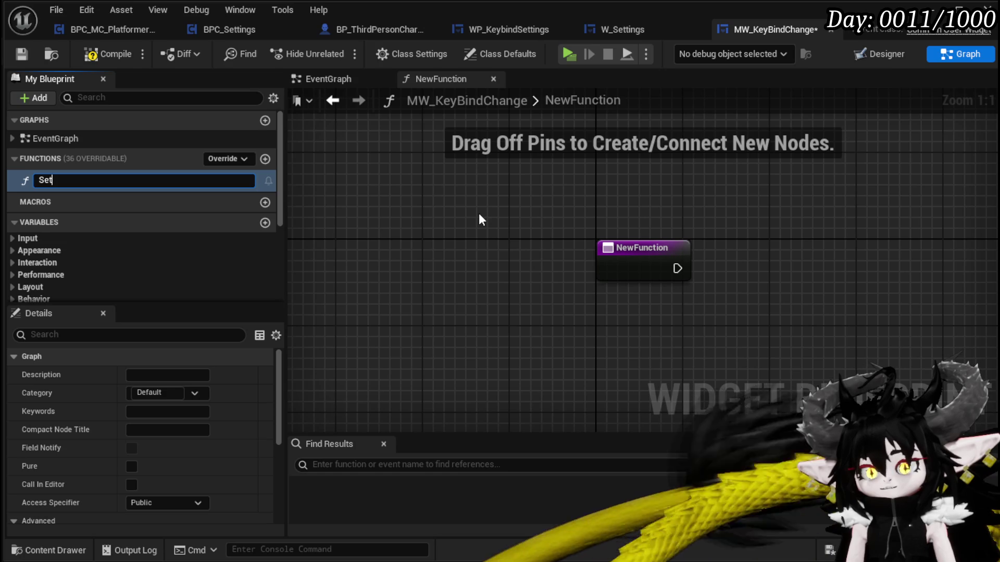
text(MappingData)
key(Return)
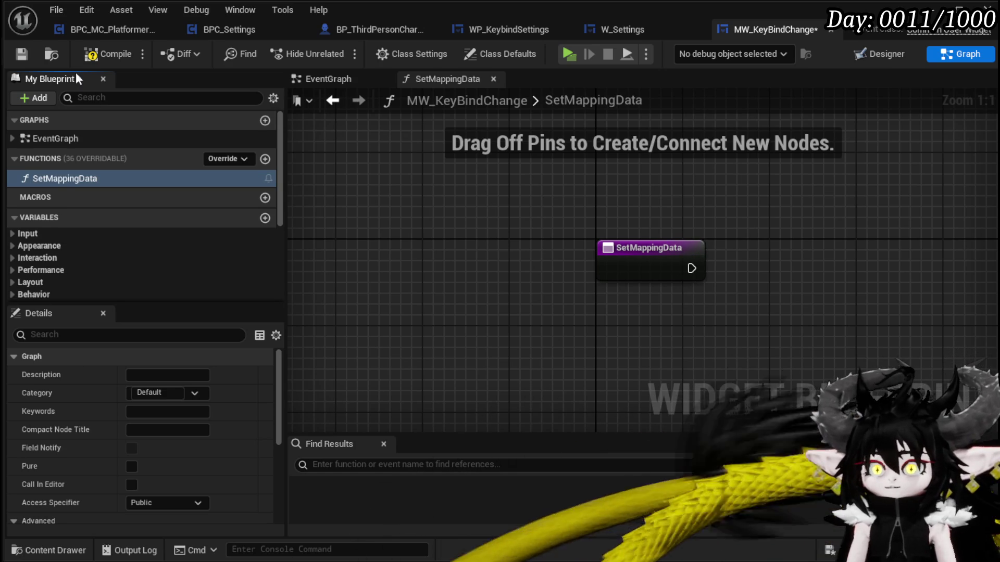
key(F7)
key(ctrl+s)
- Place an MW_Text_Name getter node in the SetMappingData graph
scroll(156, 235, down, 3)
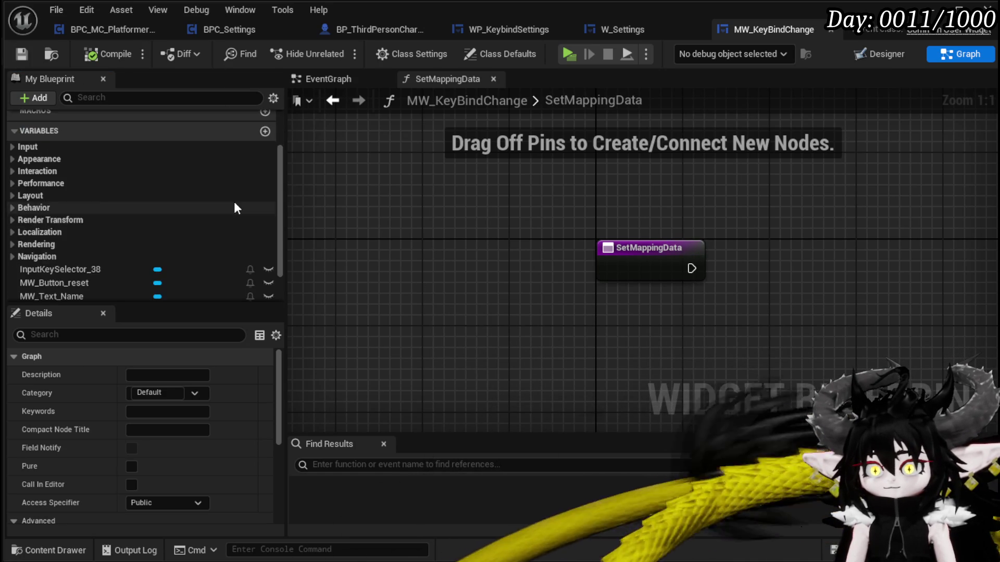
scroll(219, 208, down, 2)
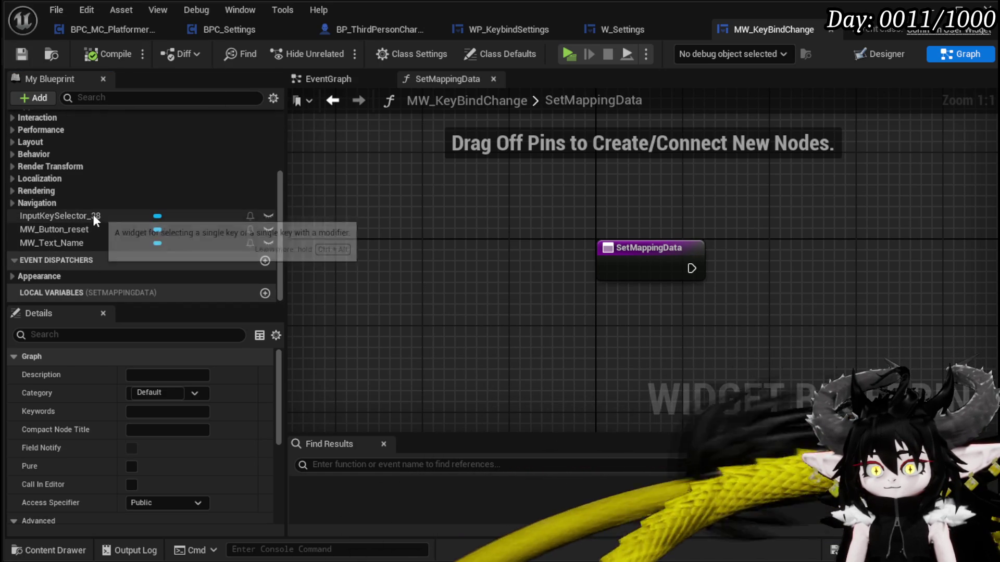
mouse_move(79, 243)
mouse_down()
mouse_move(562, 177)
mouse_move(564, 199)
mouse_up()
click(581, 206)
- Add a Set Text node targeting MW Text Name beside SetMappingData, then compile and save
mouse_move(386, 222)
mouse_down()
mouse_move(439, 161)
mouse_move(524, 195)
mouse_move(486, 154)
mouse_move(422, 121)
mouse_move(442, 154)
mouse_move(554, 183)
mouse_up()
text(Se)
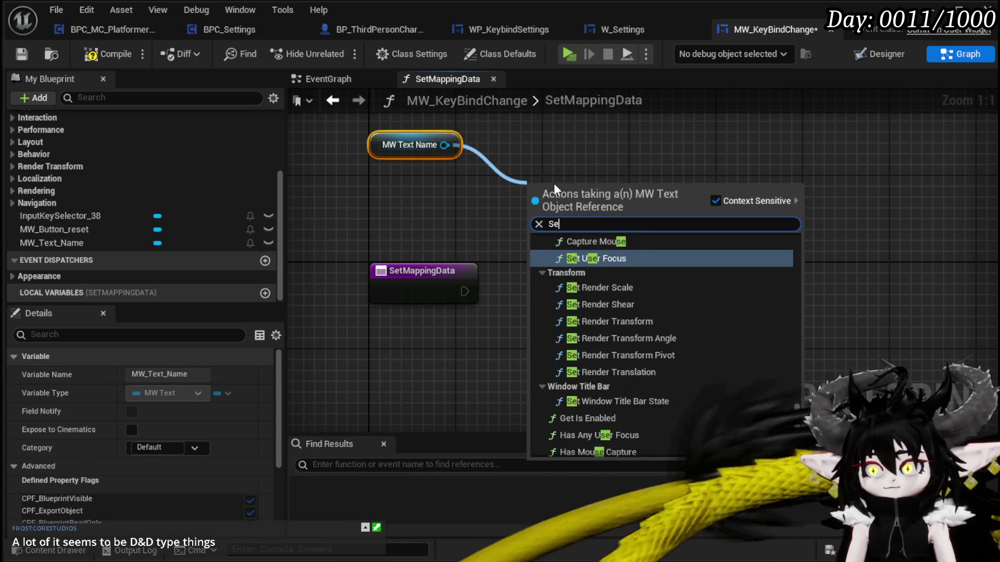
text(t Text)
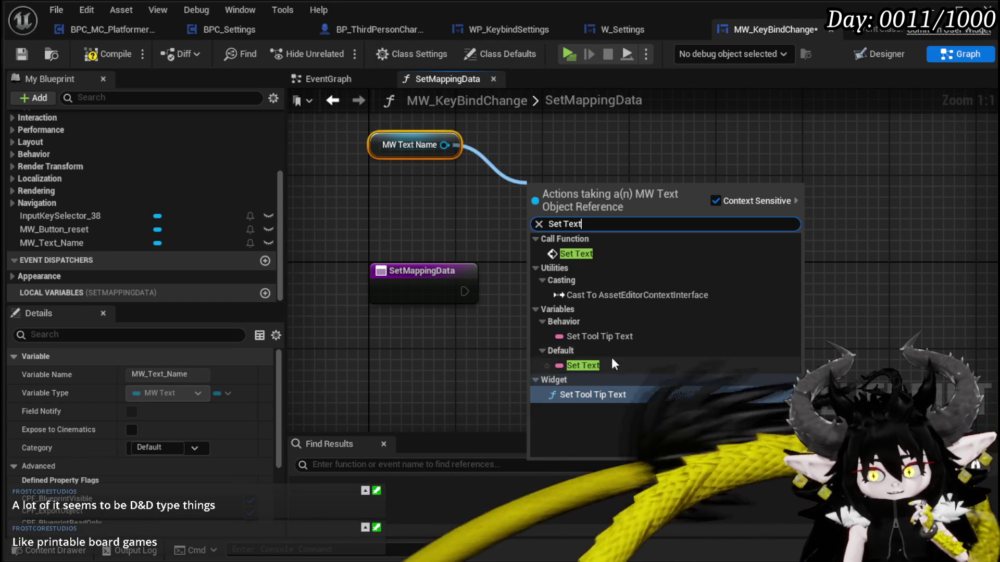
click(577, 254)
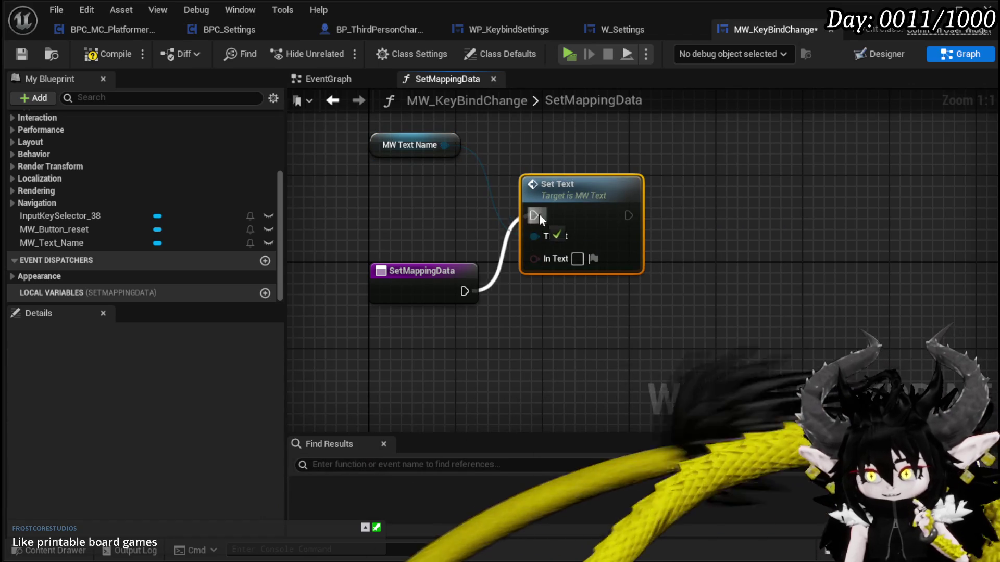
drag(565, 238, 562, 292)
click(368, 149)
mouse_move(368, 149)
mouse_down()
mouse_move(535, 214)
mouse_move(542, 235)
mouse_up()
click(429, 186)
click(80, 58)
click(23, 54)
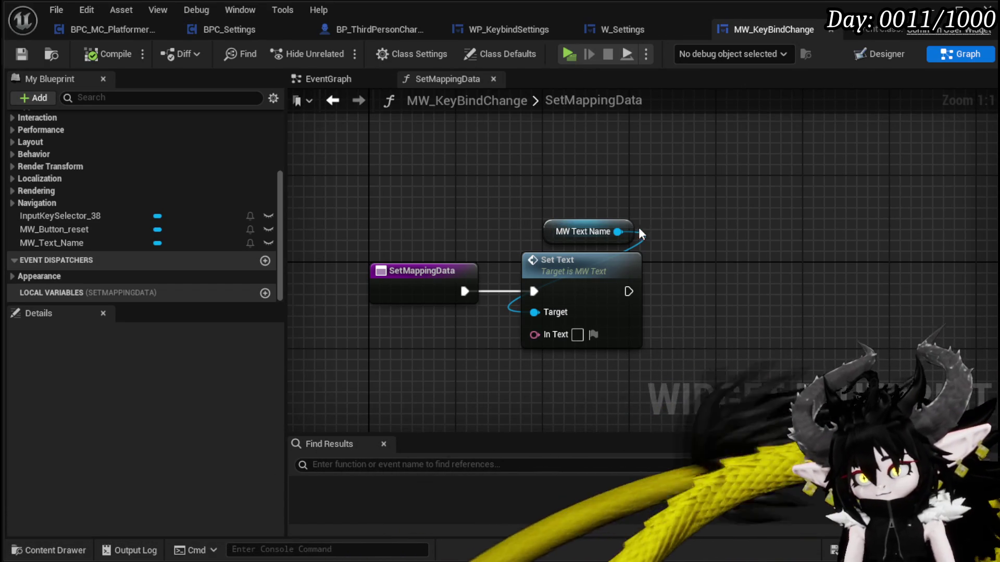
- Expose Set Text's In Text as a SetMappingData input, compile, save, and add a new variable
drag(558, 227, 514, 220)
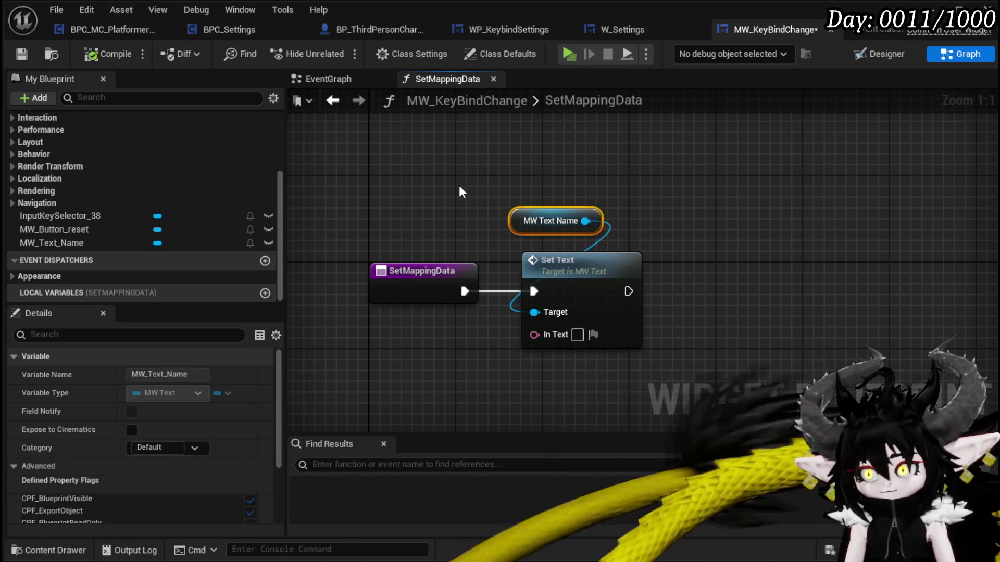
click(459, 187)
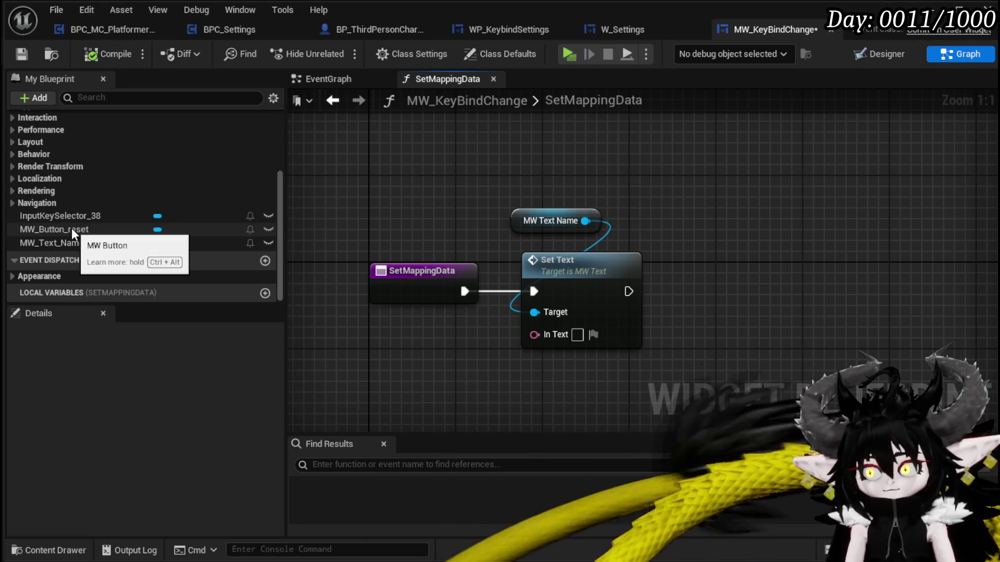
click(21, 54)
click(58, 231)
mouse_move(81, 233)
mouse_down()
mouse_move(377, 181)
mouse_move(385, 159)
mouse_up()
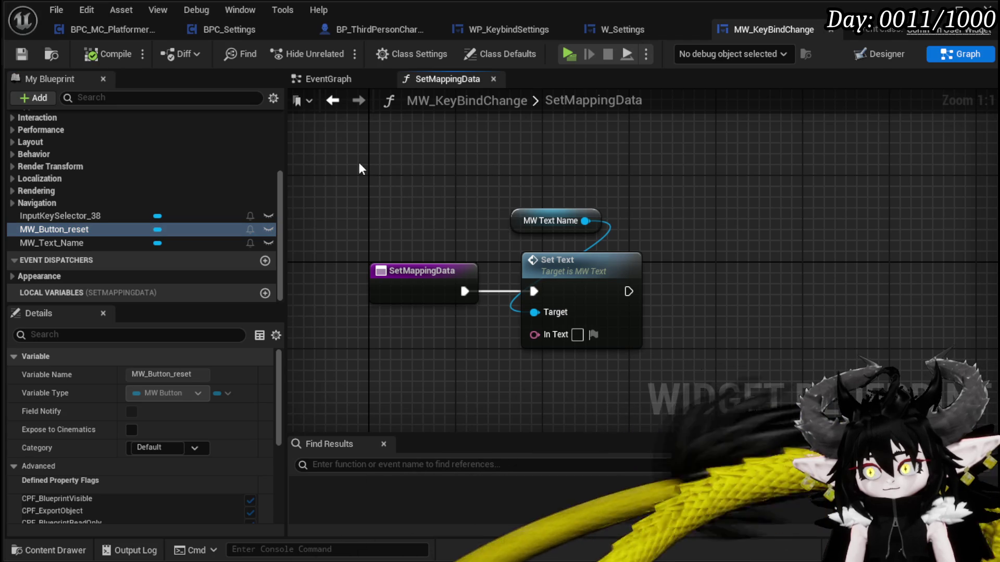
click(534, 220)
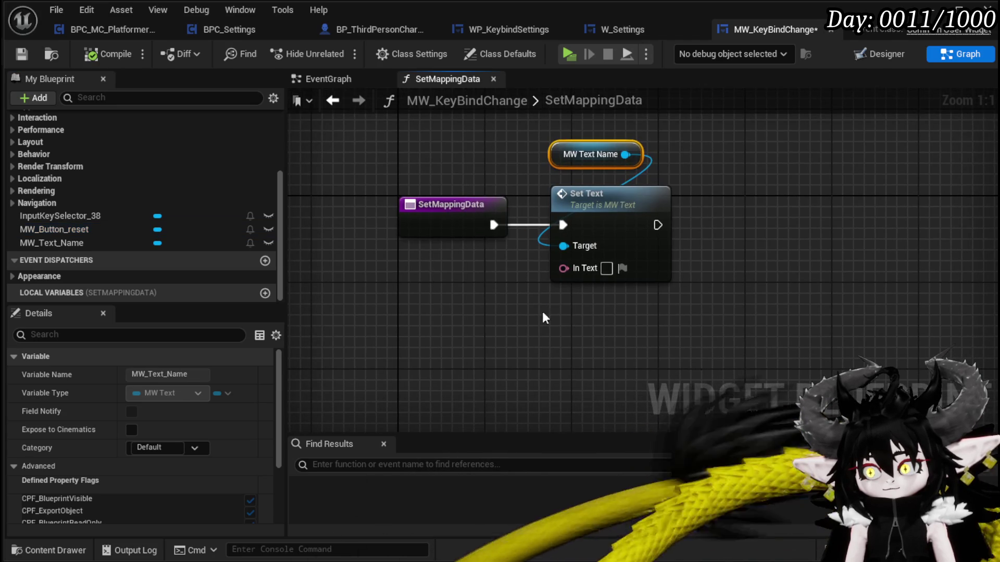
drag(564, 268, 457, 221)
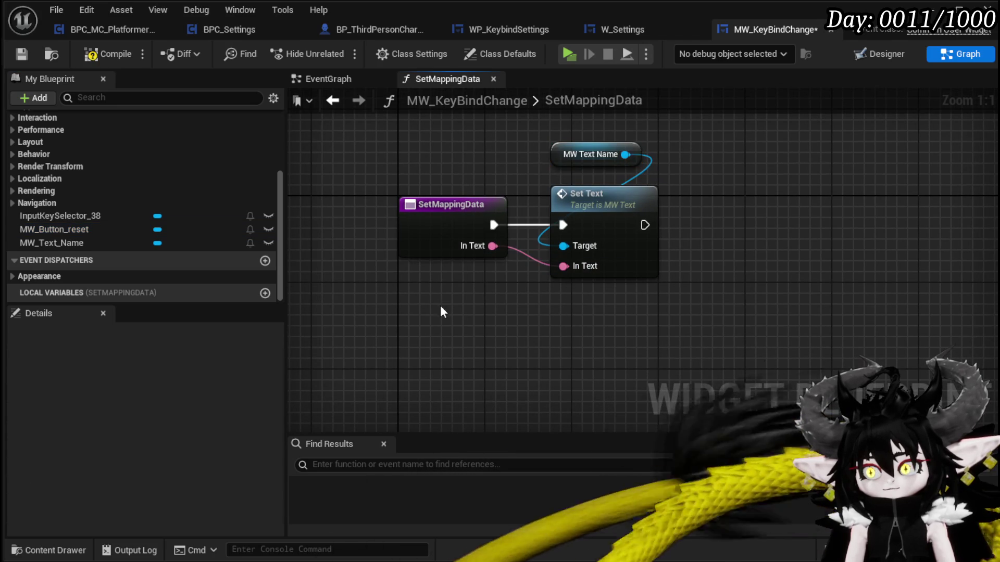
click(79, 53)
click(21, 54)
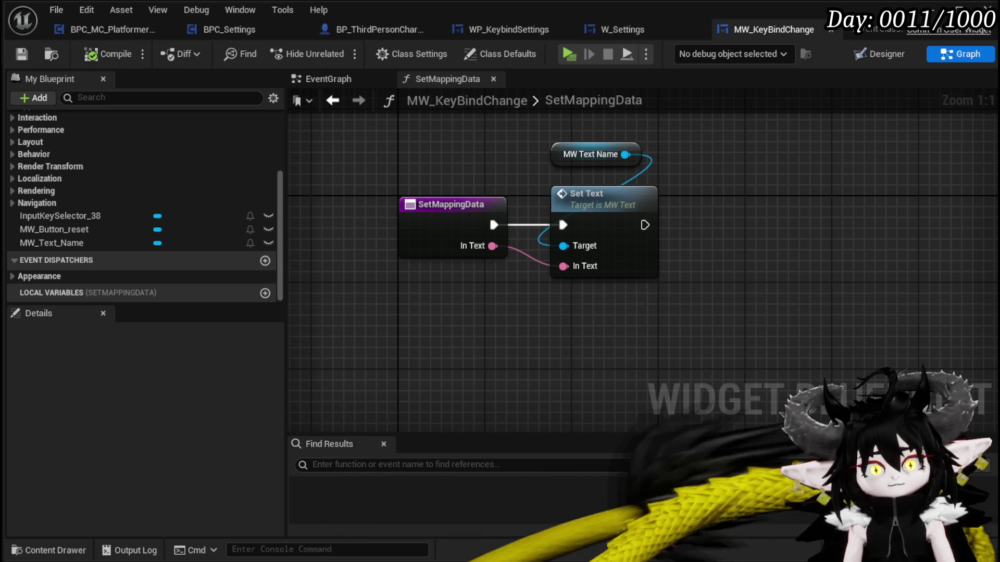
scroll(156, 157, up, 3)
click(267, 162)
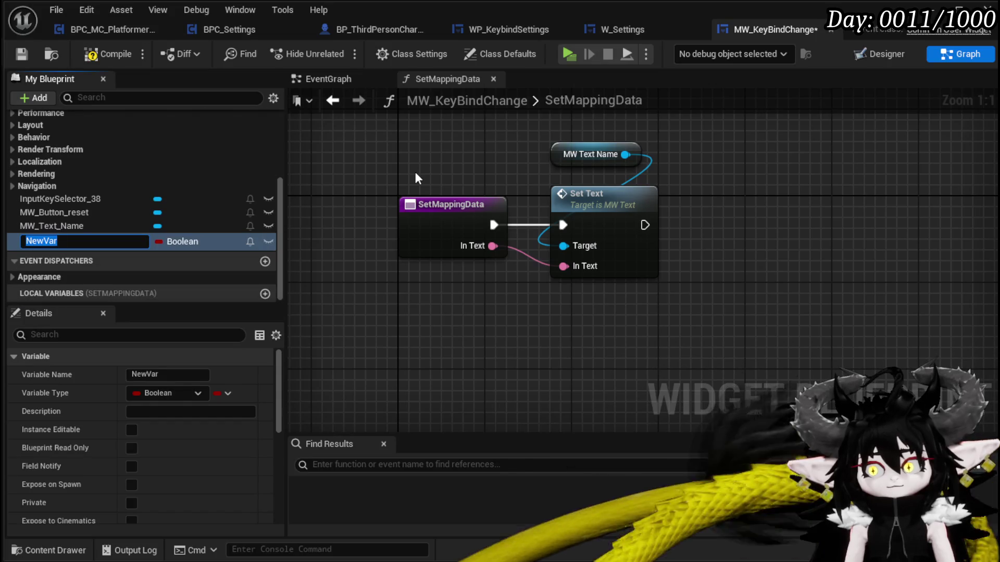
- Name the new variable KeyMapping, then compile and save
text(KeyMappi)
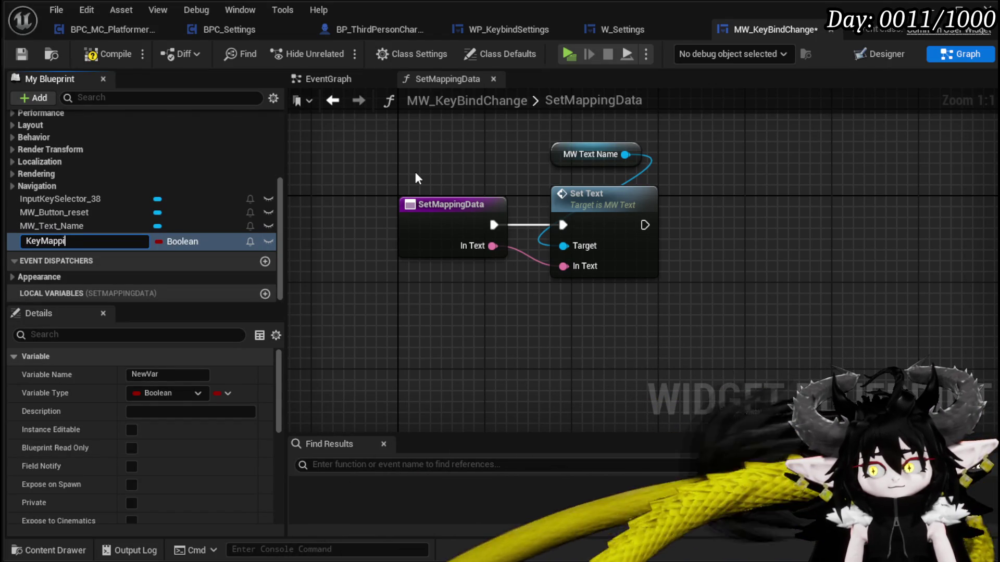
text(ng)
key(Return)
click(107, 54)
click(22, 53)
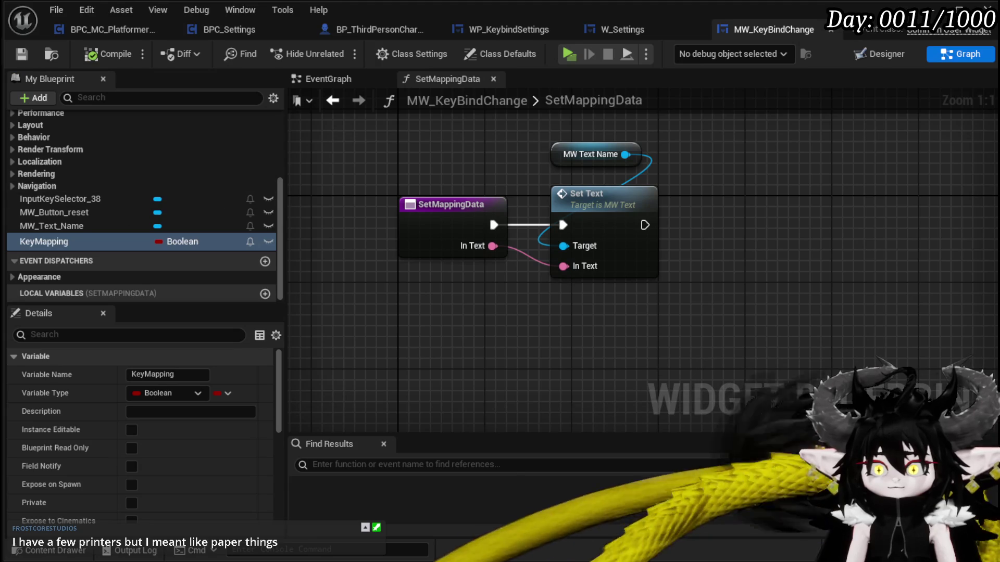
- Change KeyMapping's type to Player Key Mapping, compile, and place its getter in the graph
scroll(245, 220, up, 5)
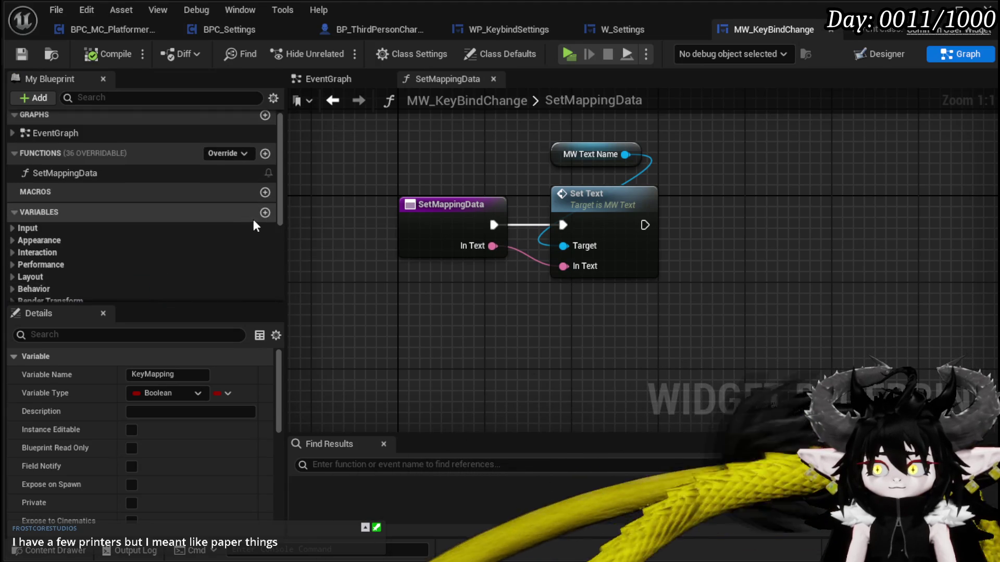
scroll(253, 225, down, 5)
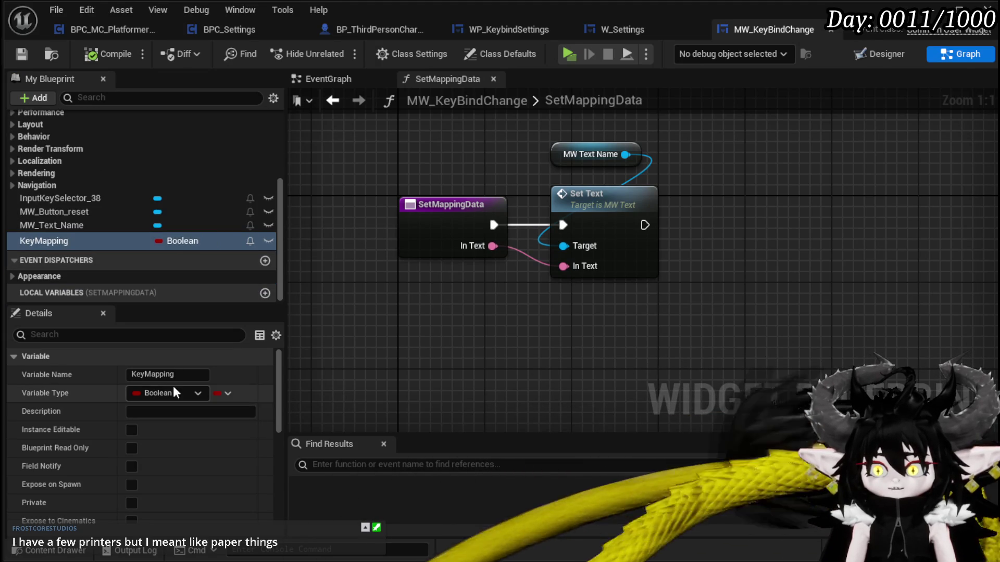
click(224, 393)
click(224, 393)
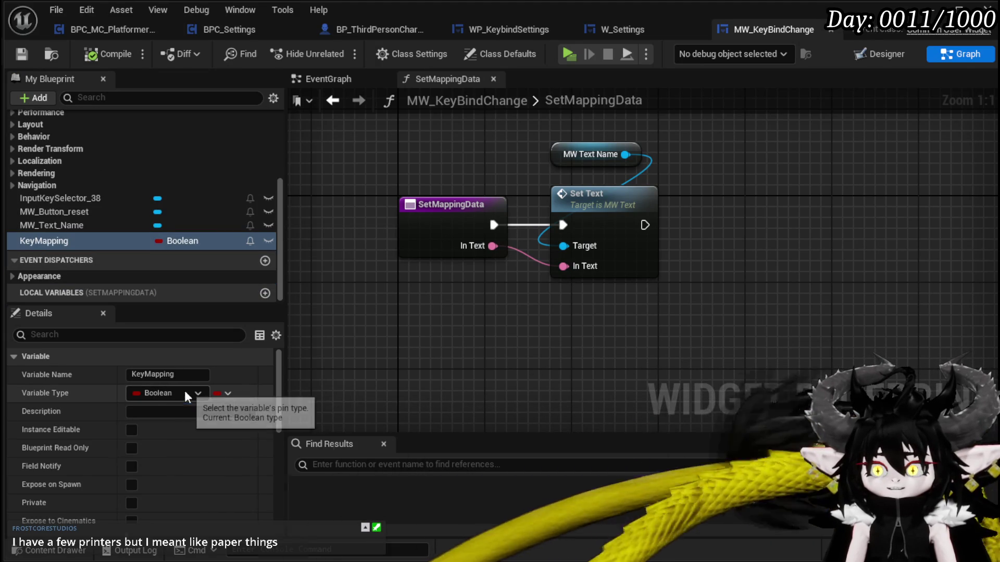
click(184, 393)
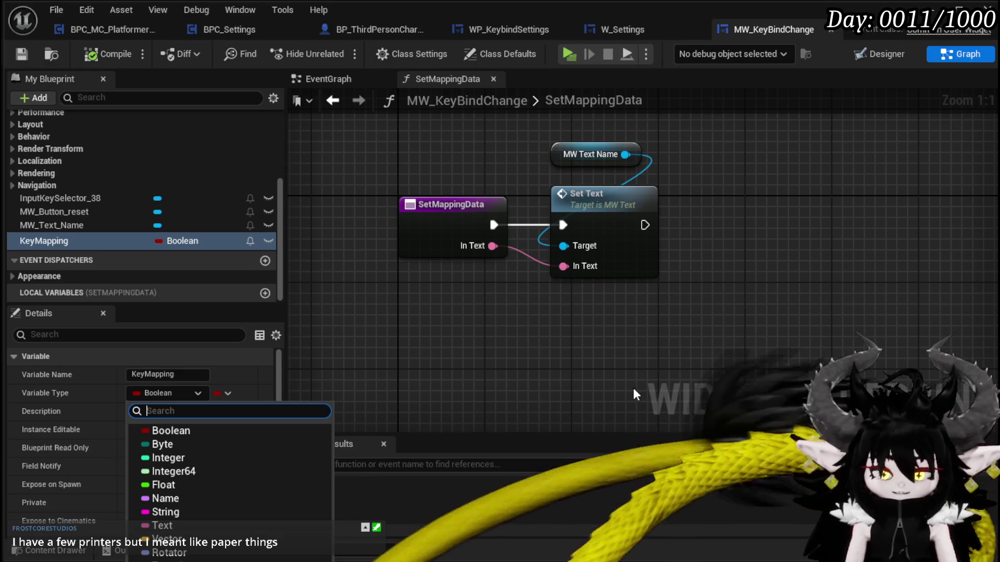
text(o)
key(BackSpace)
text(Player Key )
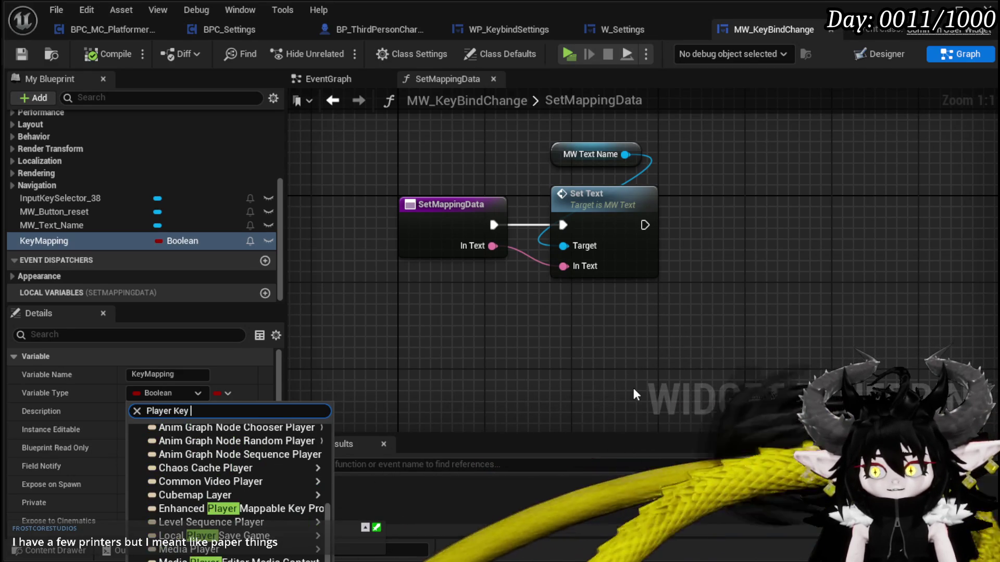
text(Mapp)
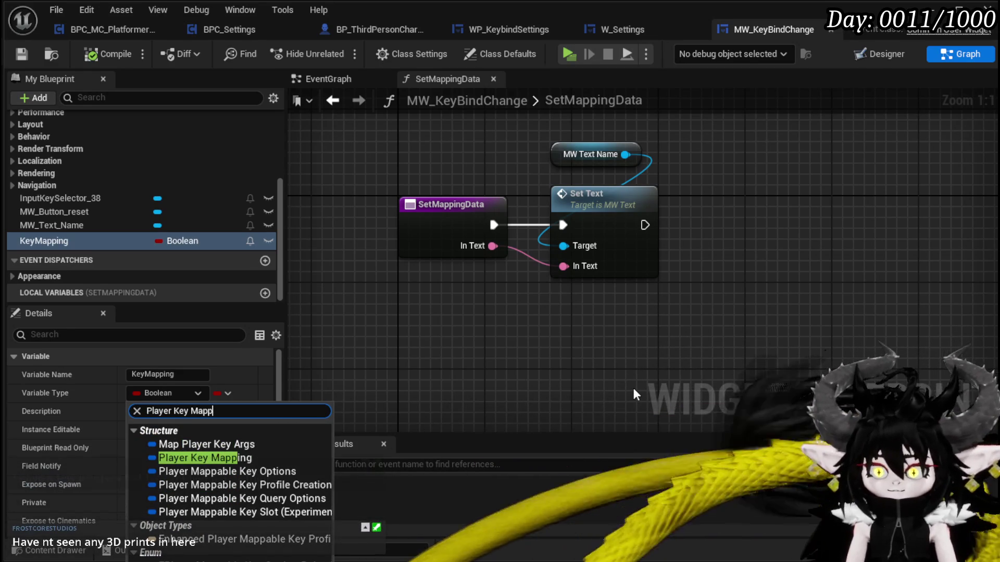
click(244, 459)
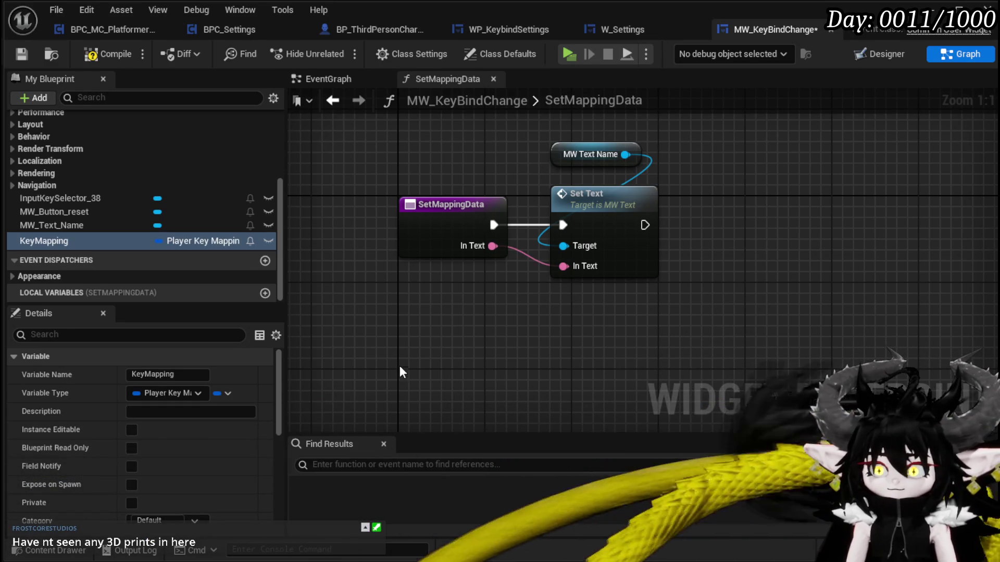
click(108, 54)
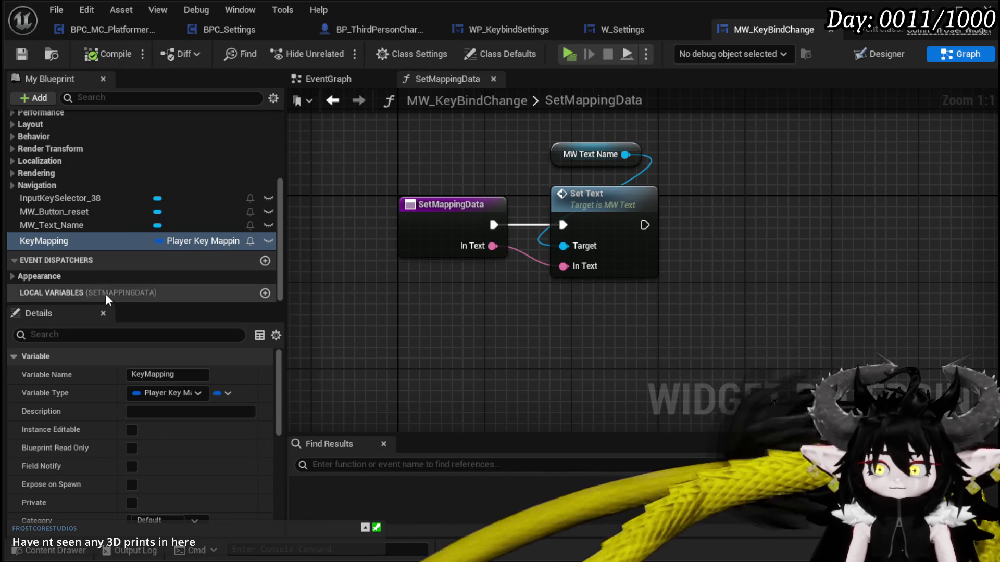
mouse_move(61, 240)
mouse_down()
mouse_move(395, 277)
mouse_move(420, 299)
mouse_up()
click(459, 305)
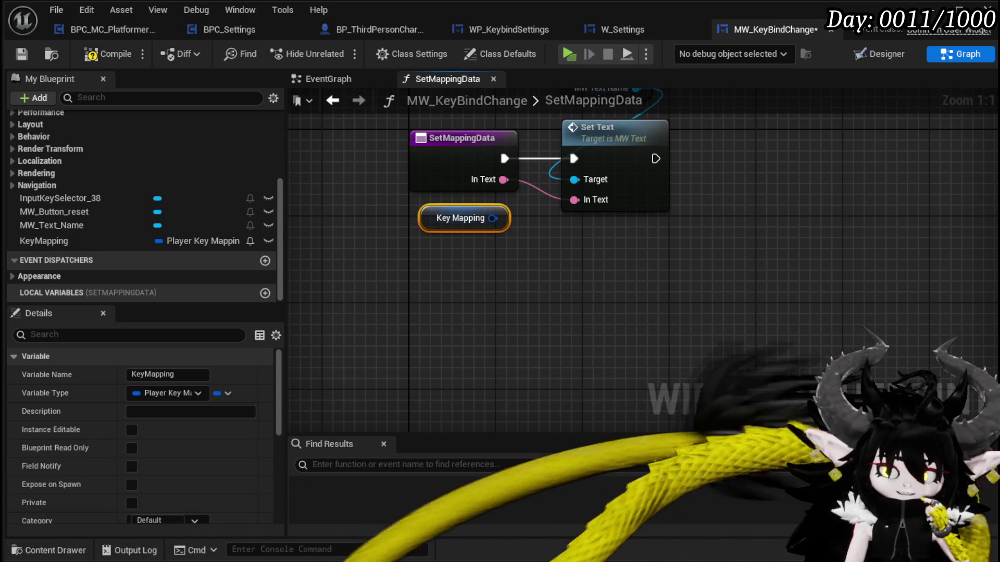
- Move MW Text Name and Set Text further right and reposition the Key Mapping getter
mouse_move(522, 306)
mouse_down()
mouse_move(509, 262)
mouse_move(444, 347)
mouse_up()
mouse_move(579, 180)
mouse_down()
mouse_move(510, 260)
mouse_move(691, 242)
mouse_move(717, 251)
mouse_up()
mouse_move(413, 315)
mouse_down()
mouse_move(473, 259)
mouse_move(555, 225)
mouse_up()
drag(470, 258, 426, 303)
mouse_move(549, 322)
mouse_down()
mouse_move(370, 321)
mouse_move(386, 291)
mouse_move(454, 282)
mouse_move(495, 301)
mouse_up()
drag(425, 273, 520, 285)
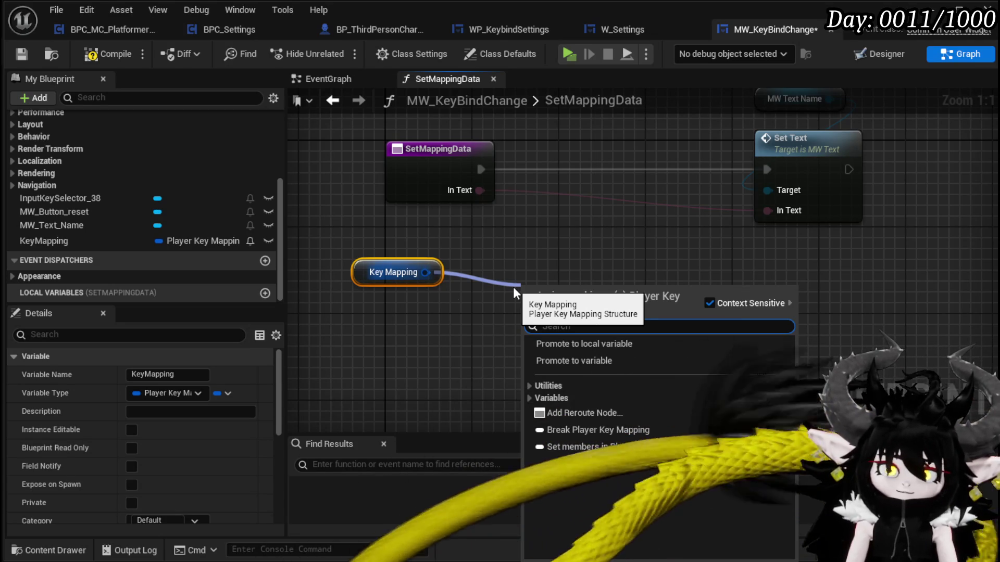
key(Escape)
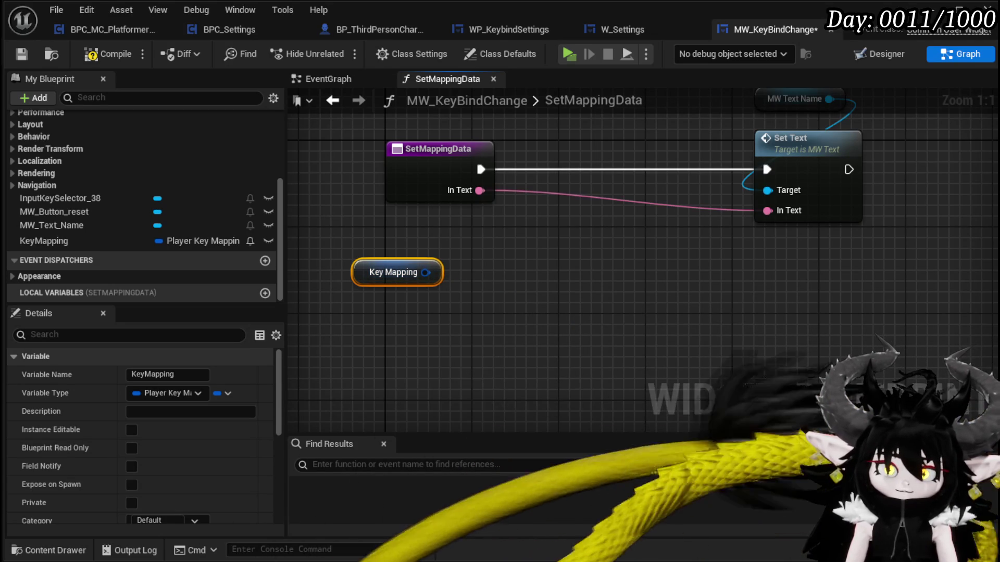
click(401, 302)
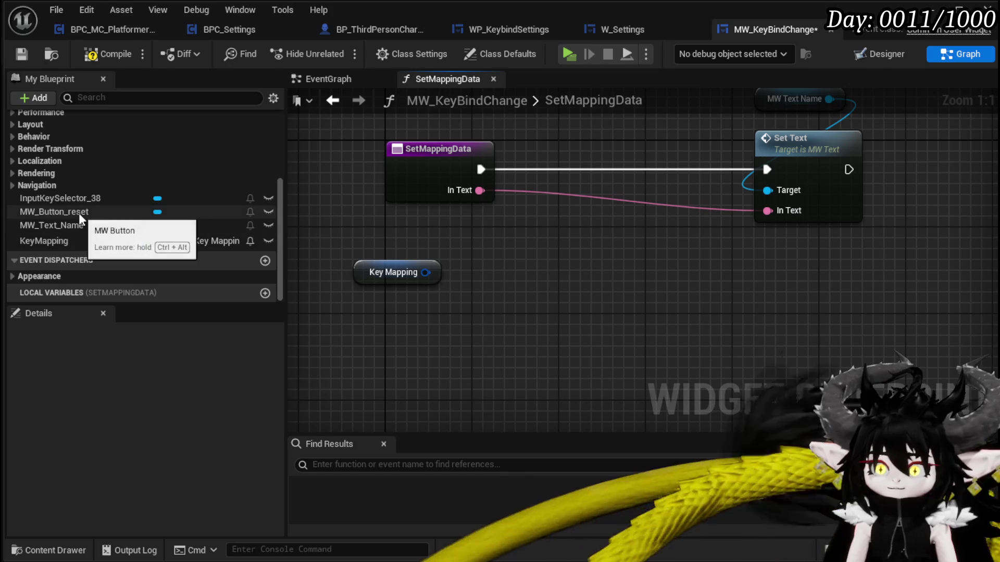
- Add an InputKeySelector_38 getter and search 'Set Selec' from its pin
mouse_move(57, 199)
mouse_down()
mouse_move(527, 245)
mouse_move(437, 246)
mouse_up()
click(479, 261)
drag(527, 250, 626, 278)
text(Set Se)
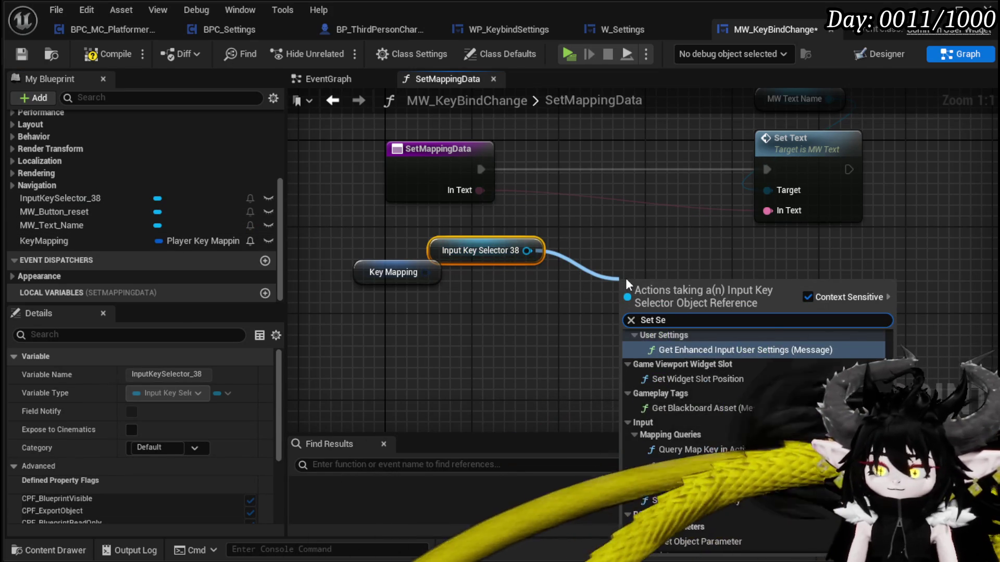
text(lec)
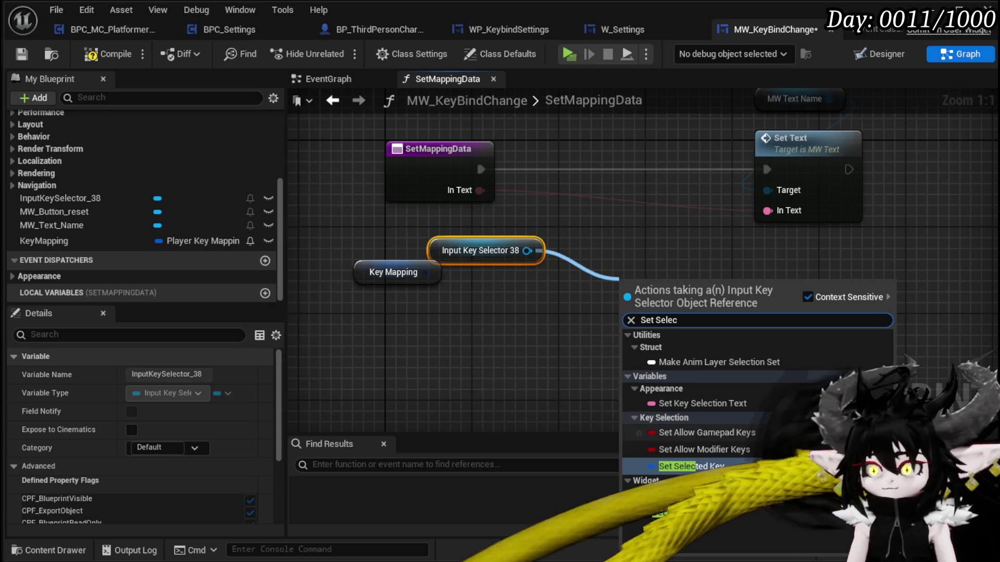
- Add a Set Selected Key call on Input Key Selector 38
click(687, 512)
drag(385, 343, 451, 355)
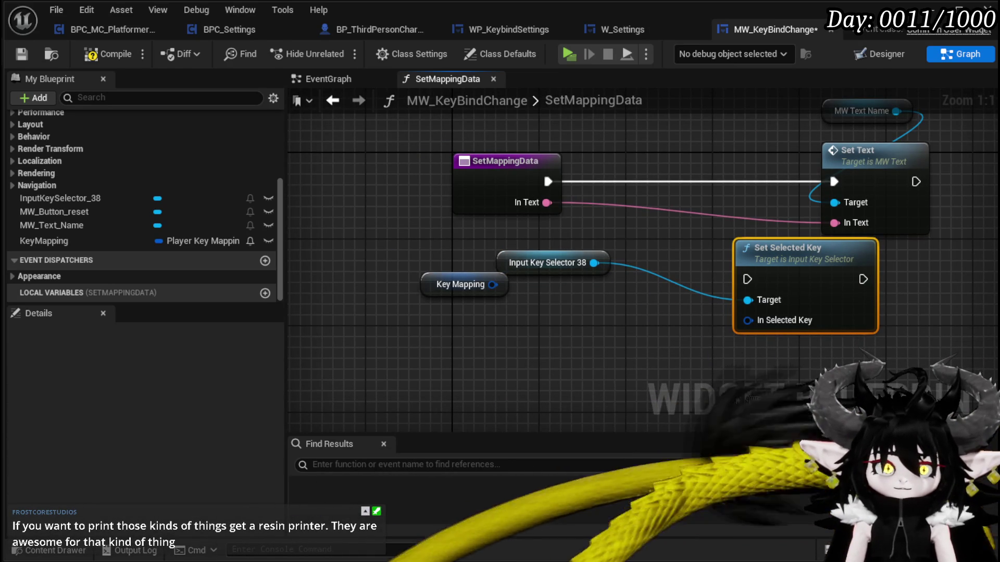
mouse_move(489, 285)
mouse_down()
mouse_move(492, 347)
mouse_move(538, 324)
mouse_move(510, 344)
mouse_move(408, 346)
mouse_up()
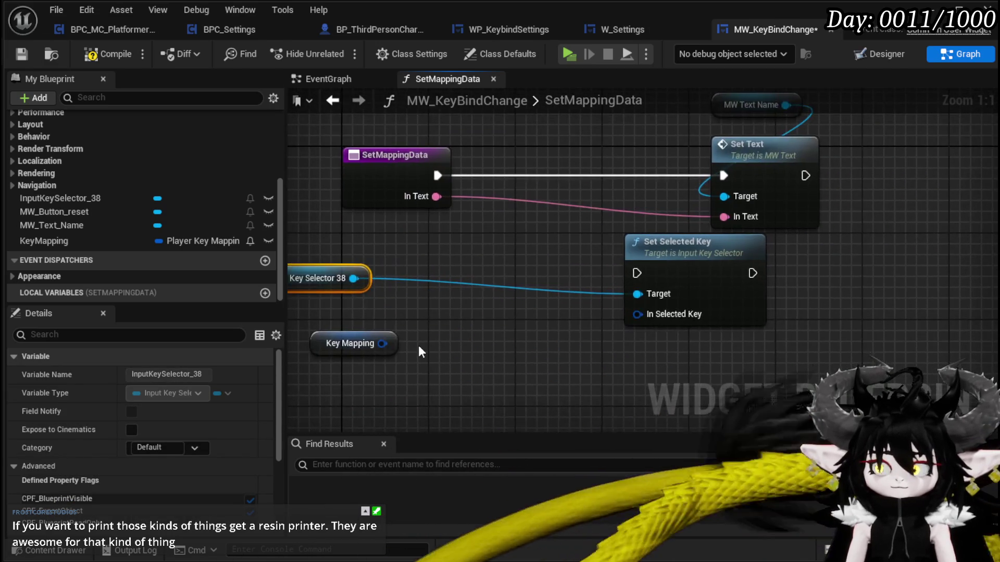
- Break Key Mapping and wire its Display Name into Set Text's In Text, then compile and save
mouse_move(492, 266)
mouse_down()
mouse_move(537, 306)
mouse_move(518, 308)
mouse_up()
text(brea)
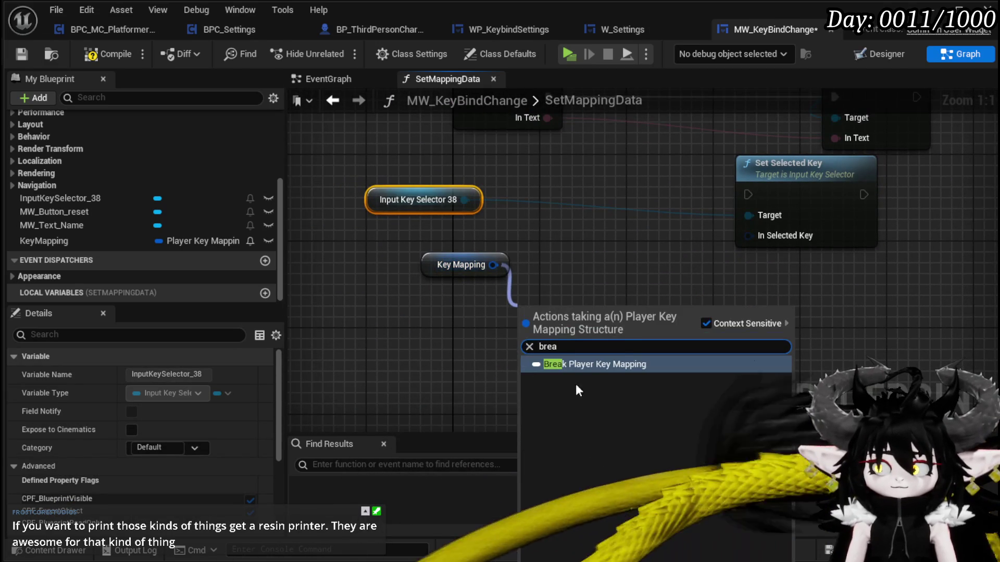
key(Return)
mouse_move(407, 327)
mouse_down()
mouse_move(601, 290)
mouse_move(353, 286)
mouse_up()
drag(458, 322, 838, 181)
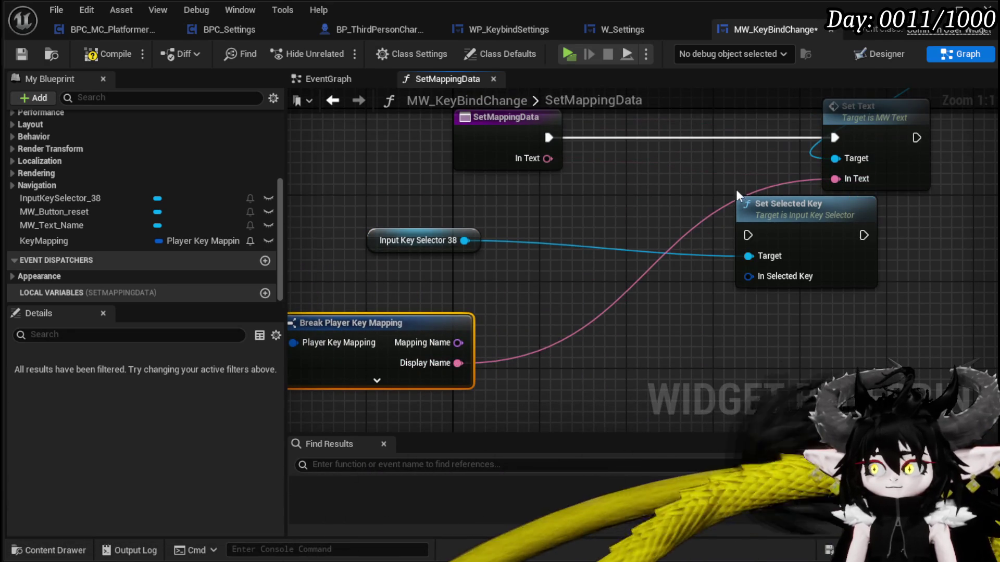
click(484, 151)
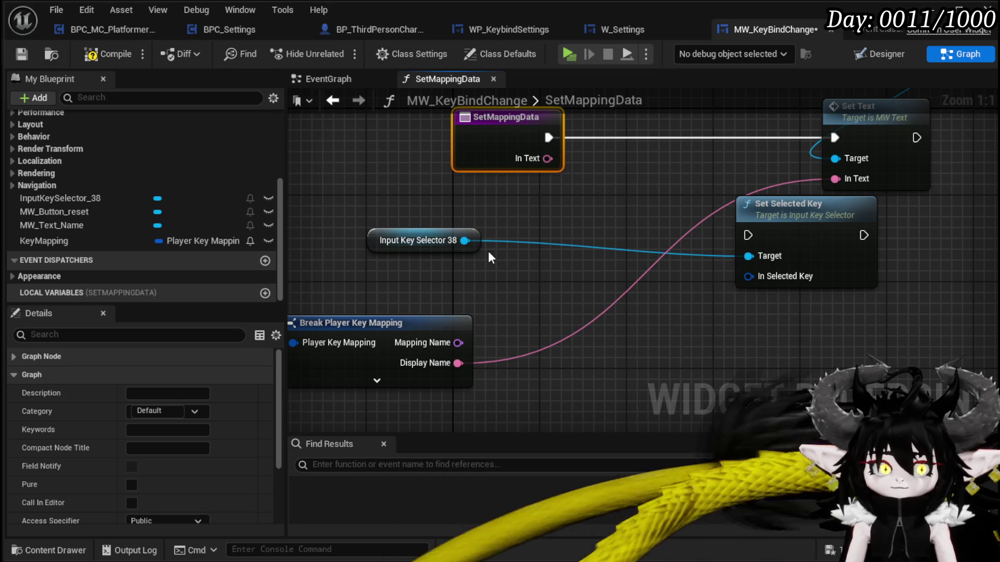
click(108, 54)
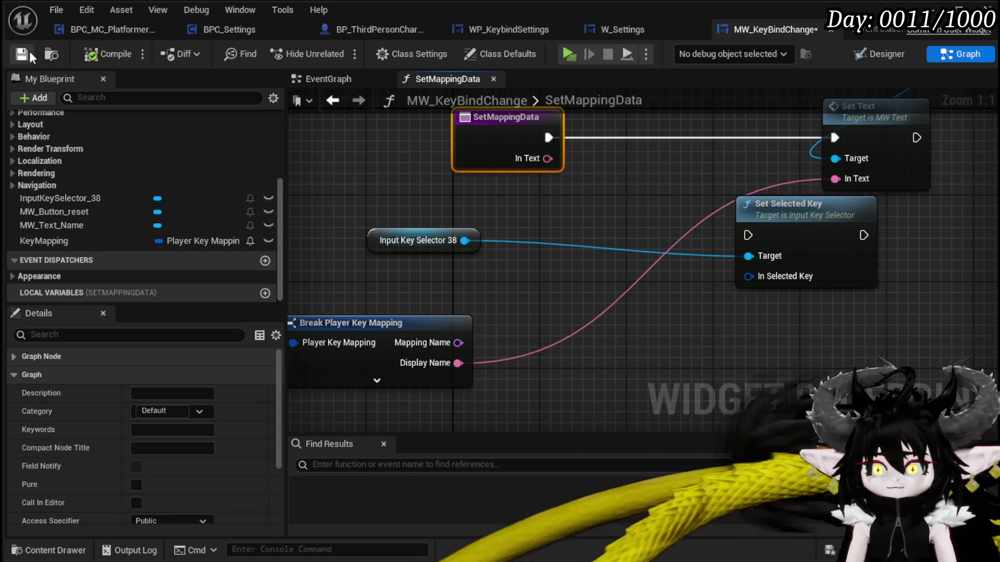
click(21, 53)
- Chain execution from SetMappingData to Set Selected Key to Set Text, rearranging the nodes
drag(598, 231, 514, 302)
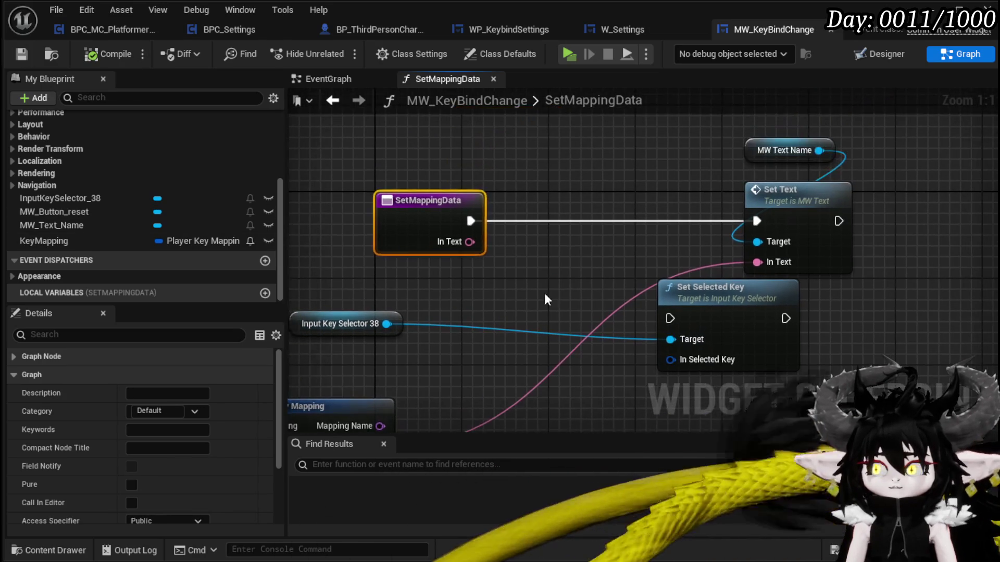
click(515, 302)
click(807, 157)
ctrl+click(818, 207)
drag(819, 207, 935, 206)
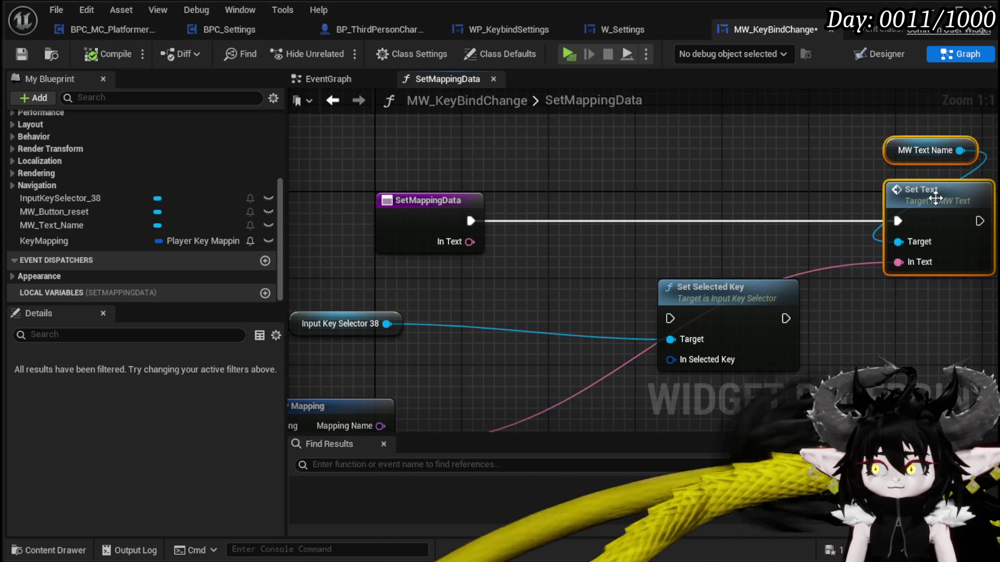
drag(721, 298, 657, 212)
mouse_move(470, 221)
mouse_down()
mouse_move(604, 232)
mouse_move(654, 208)
mouse_up()
drag(731, 210, 802, 215)
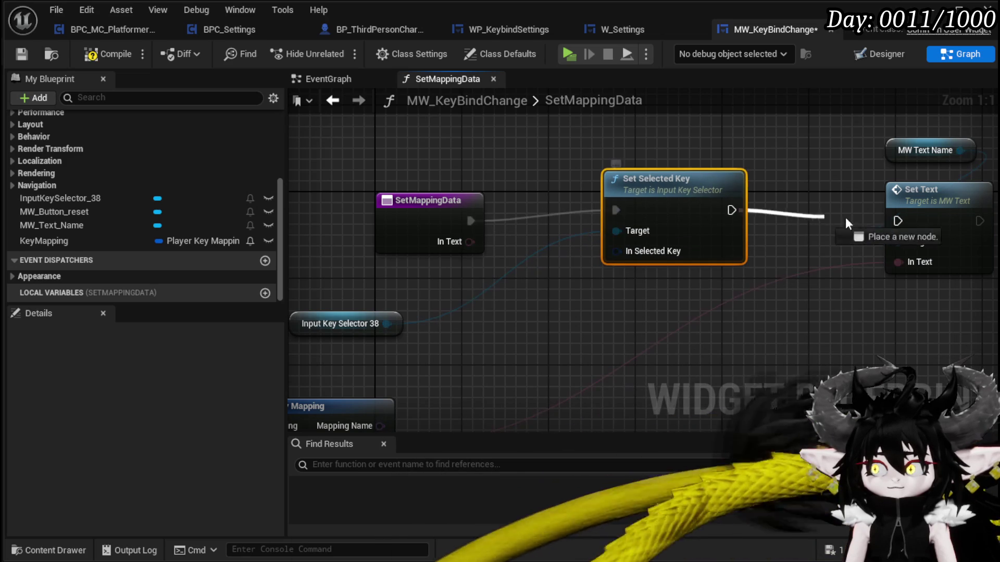
drag(897, 221, 897, 221)
drag(676, 178, 676, 190)
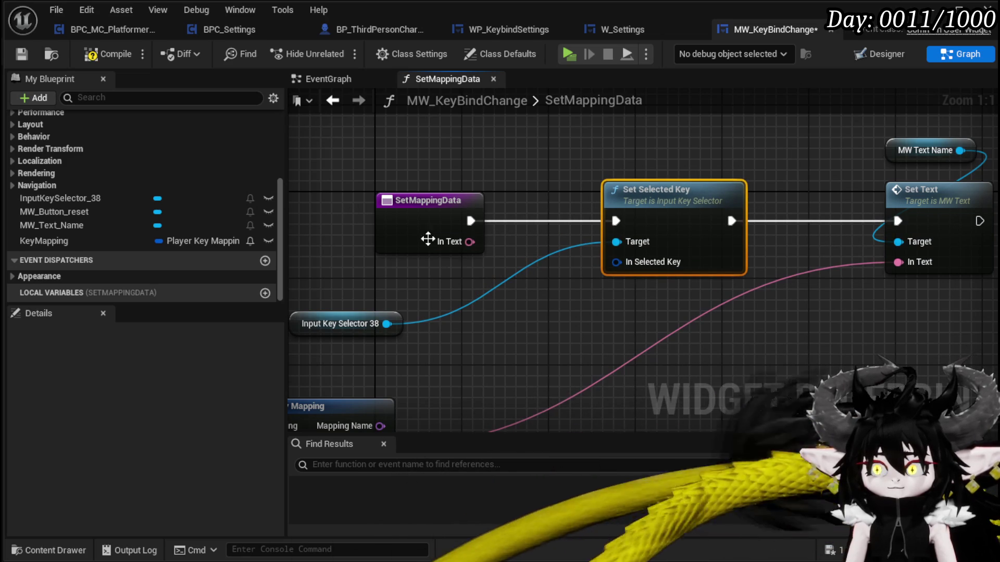
- Feed In Selected Key from a Make Input Chord whose Key comes from a new SetMappingData input
drag(696, 198, 687, 261)
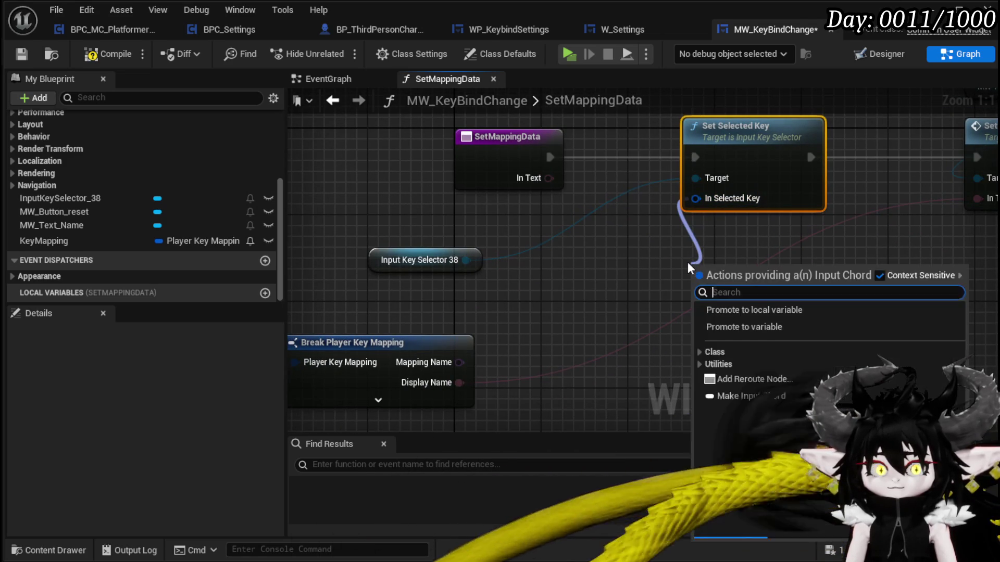
text(mmake)
key(BackSpace)
key(BackSpace)
key(BackSpace)
text(ake)
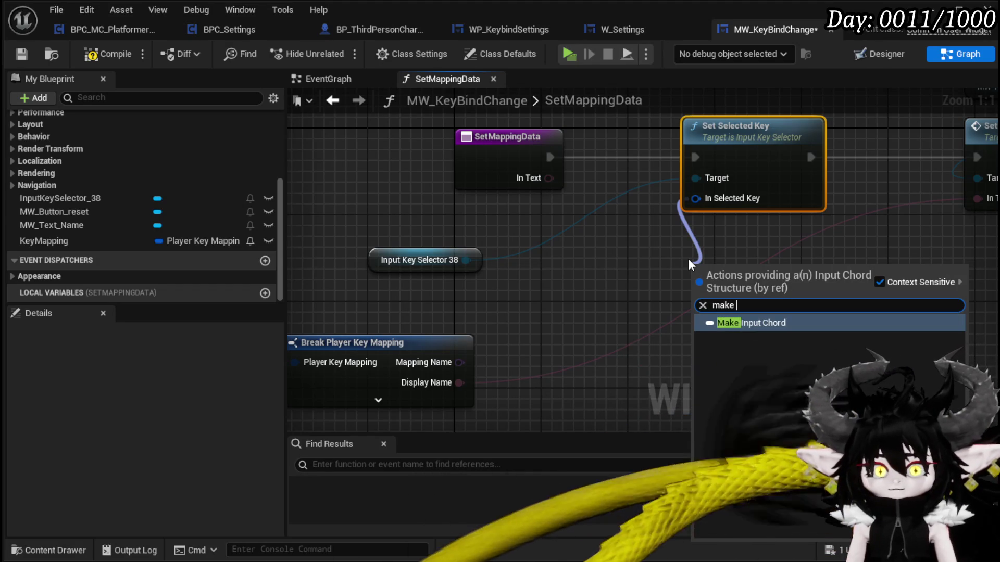
text( in)
key(Return)
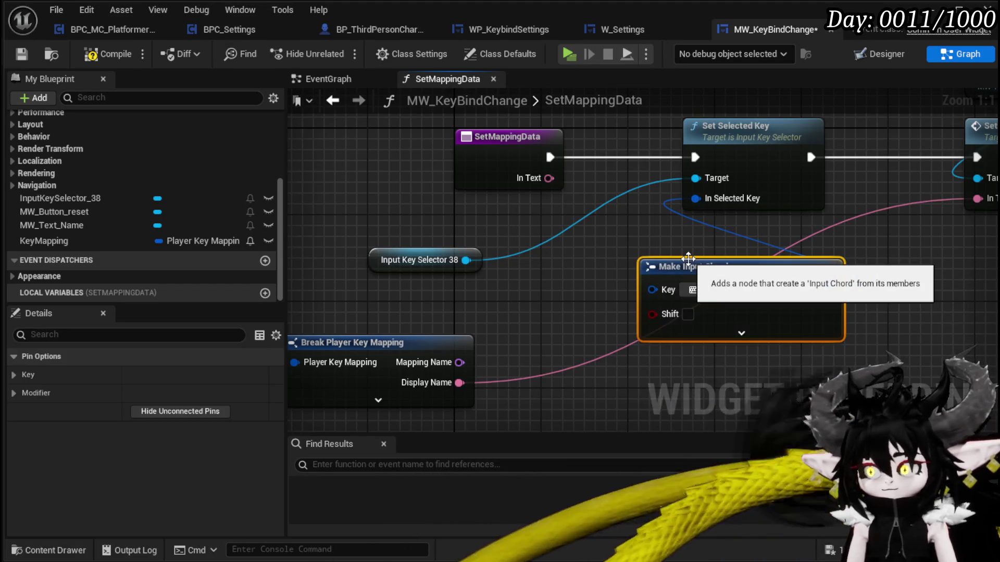
mouse_move(652, 289)
mouse_down()
mouse_move(561, 206)
mouse_move(484, 159)
mouse_up()
click(470, 165)
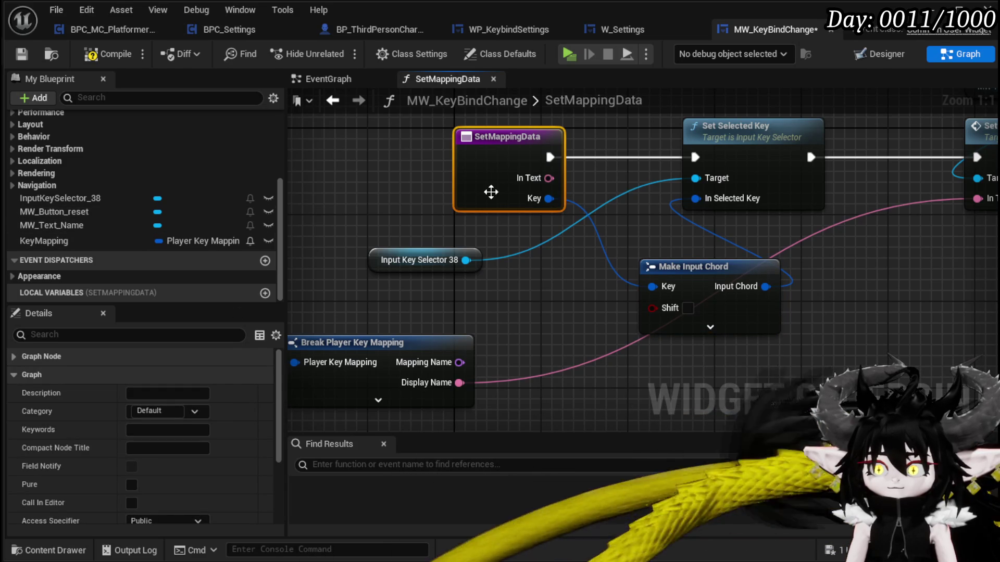
scroll(178, 241, up, 5)
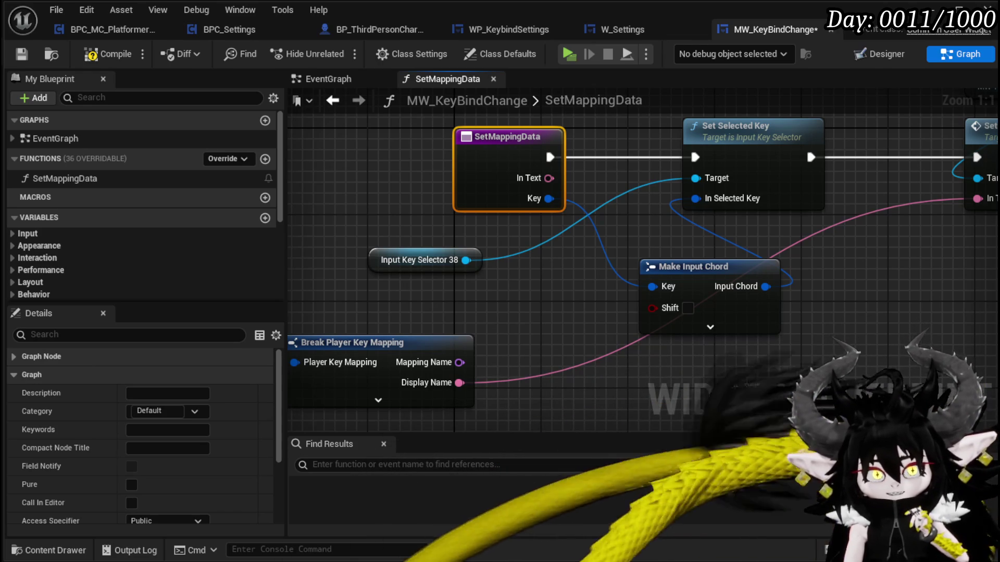
- Save the blueprint and remove the InText input from SetMappingData
click(23, 54)
scroll(139, 430, down, 5)
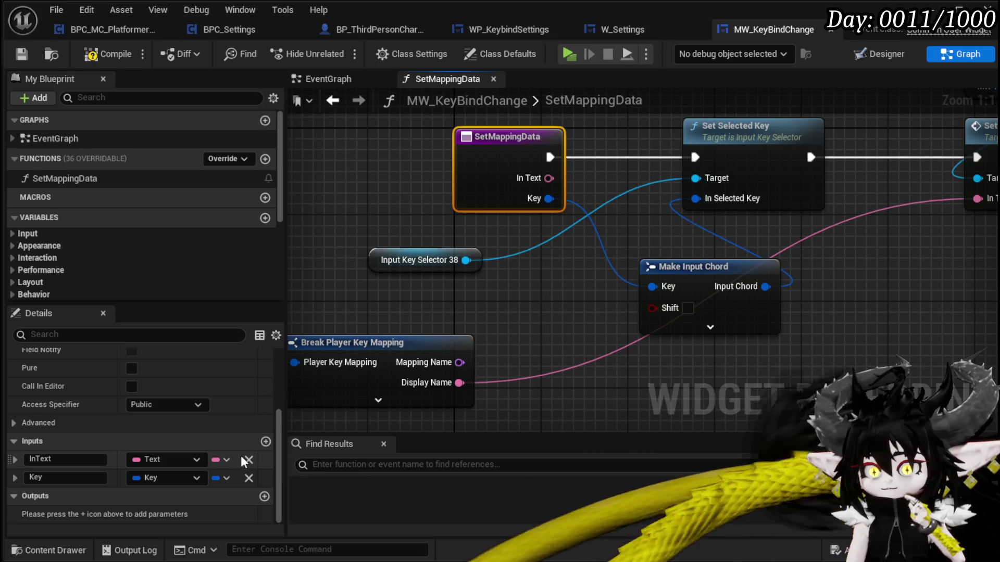
click(249, 460)
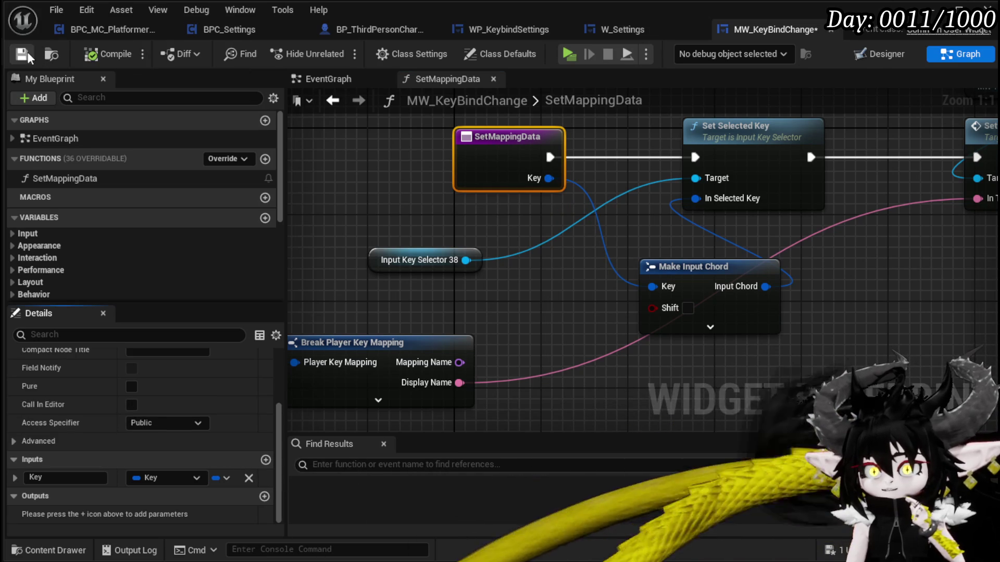
- Expand Make Input Chord's modifier pins, then switch to the widget's EventGraph
drag(526, 276, 477, 288)
drag(779, 329, 608, 292)
click(478, 297)
drag(702, 301, 629, 283)
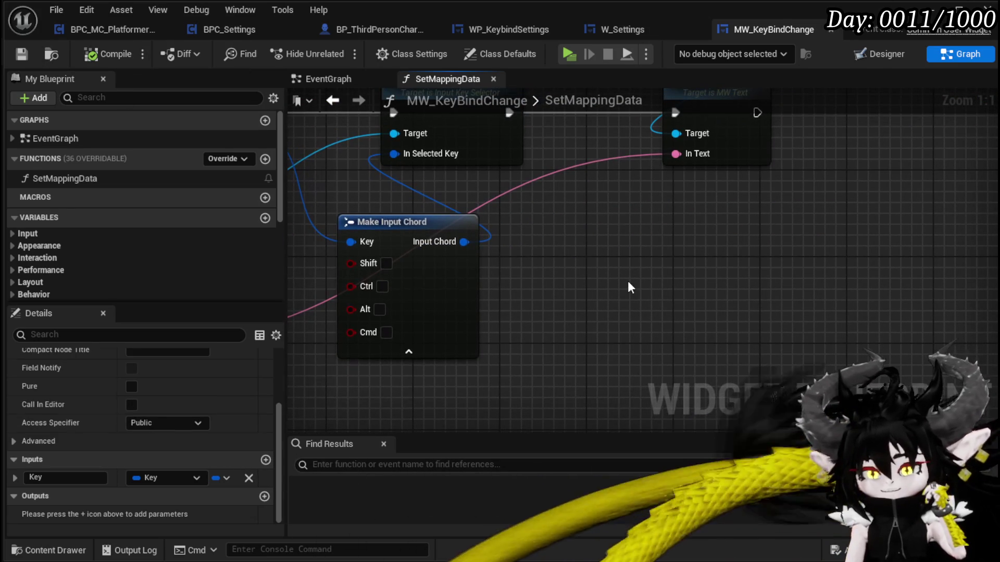
click(630, 286)
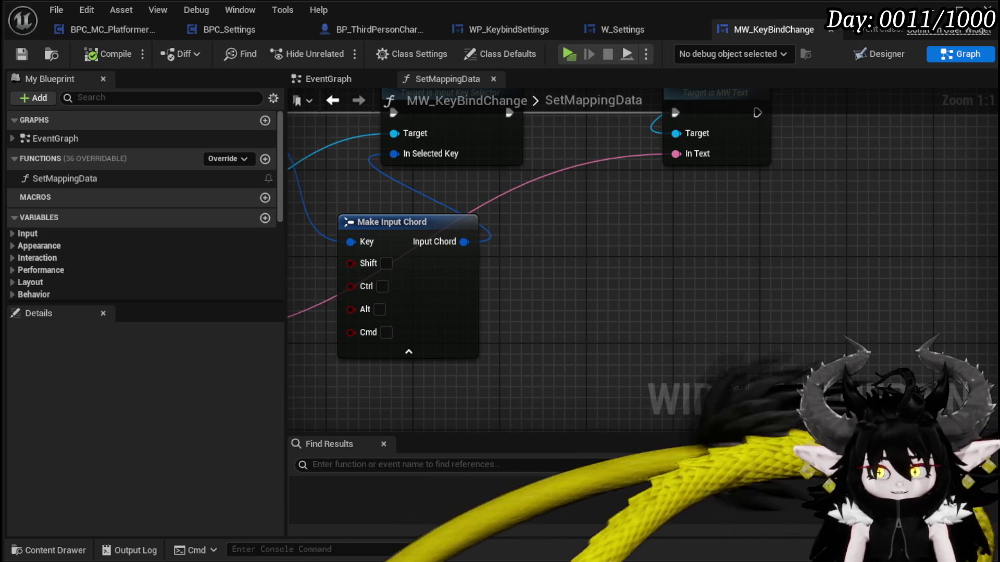
scroll(427, 381, down, 2)
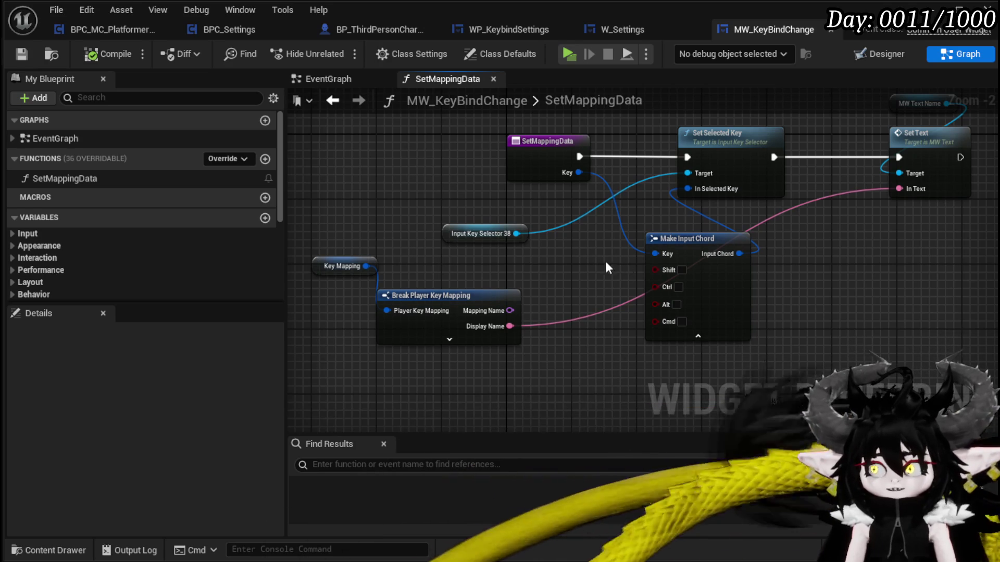
drag(579, 261, 523, 297)
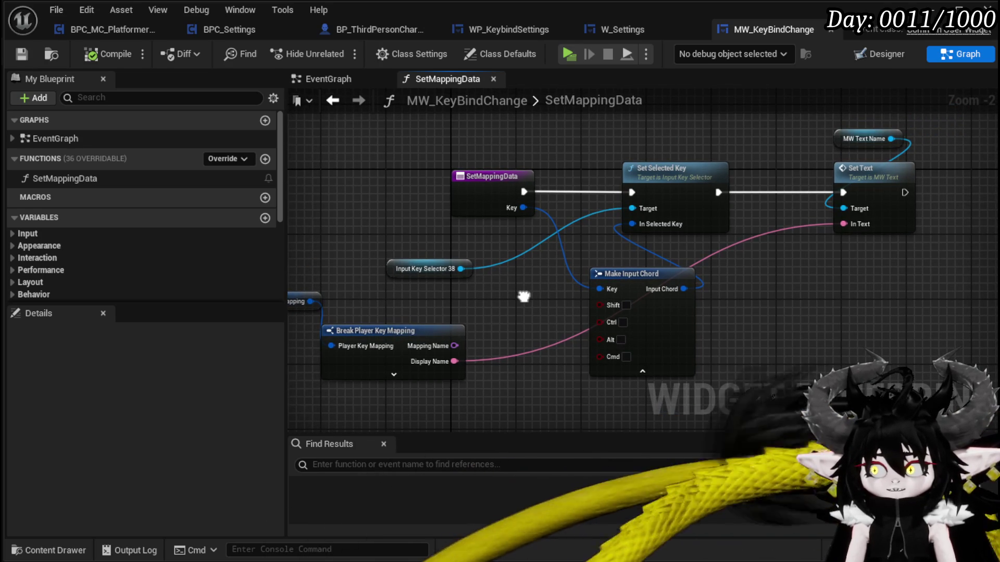
click(317, 79)
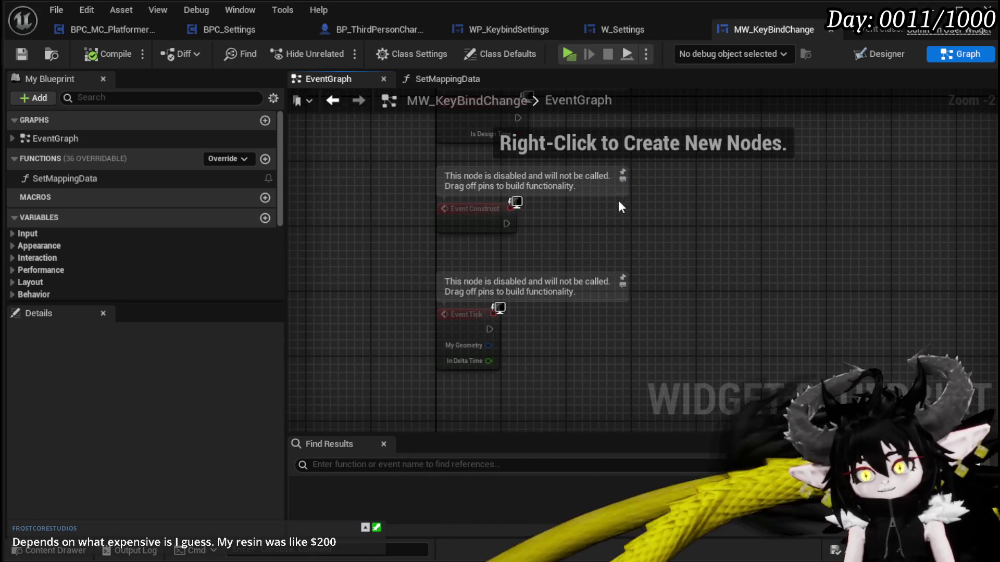
- Delete the Event Pre Construct and Event Tick nodes, then compile and save MW_KeyBindChange
drag(619, 198, 611, 214)
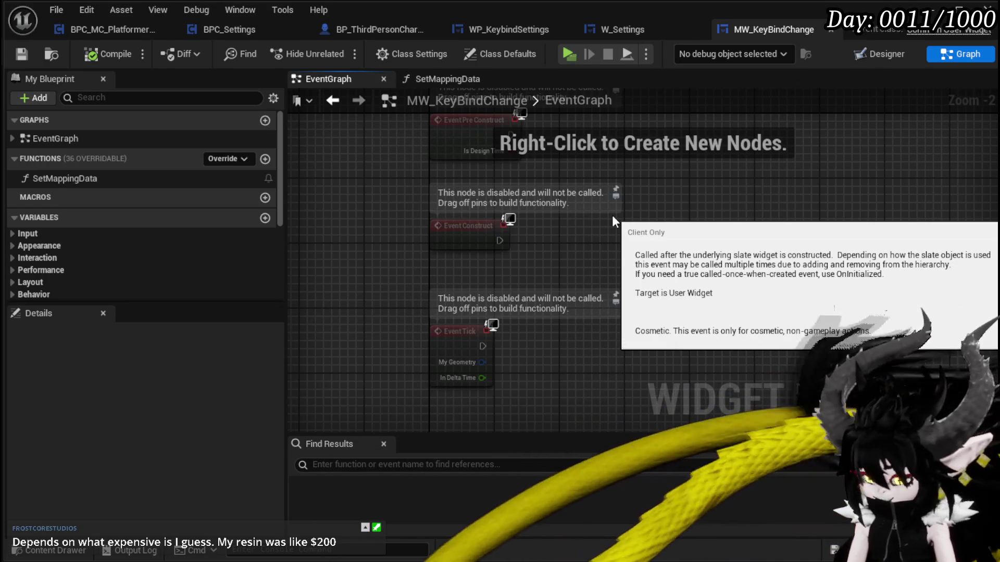
drag(611, 214, 553, 257)
key(Delete)
mouse_move(334, 334)
mouse_down()
mouse_move(386, 274)
mouse_move(545, 342)
mouse_up()
key(Delete)
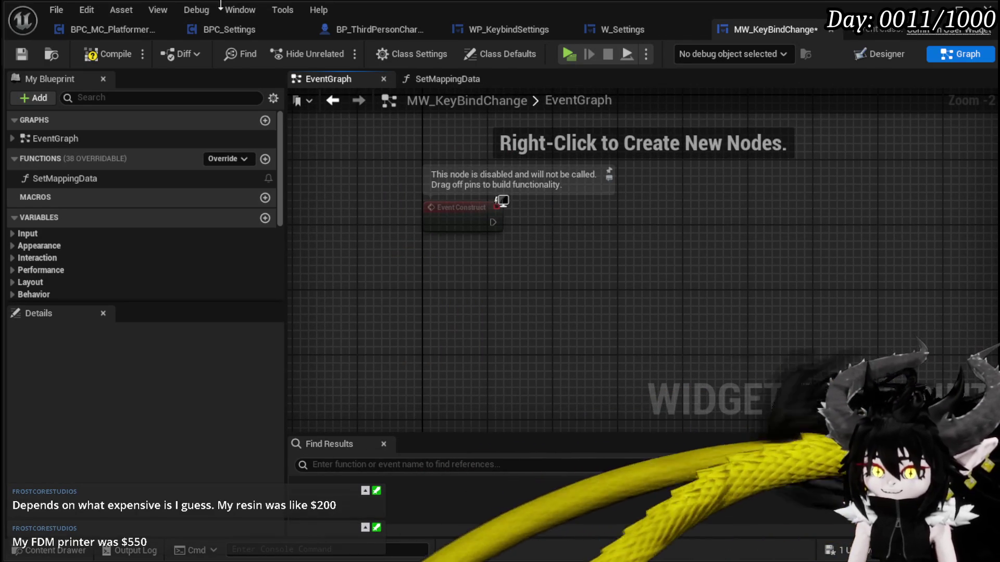
click(112, 51)
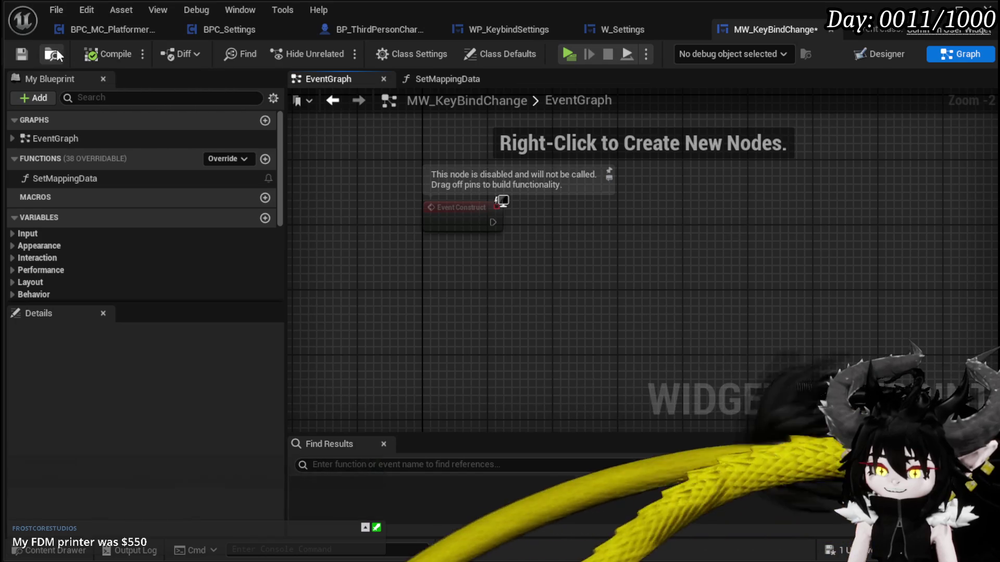
click(21, 53)
mouse_move(768, 279)
mouse_down()
mouse_move(747, 295)
mouse_move(768, 301)
mouse_up()
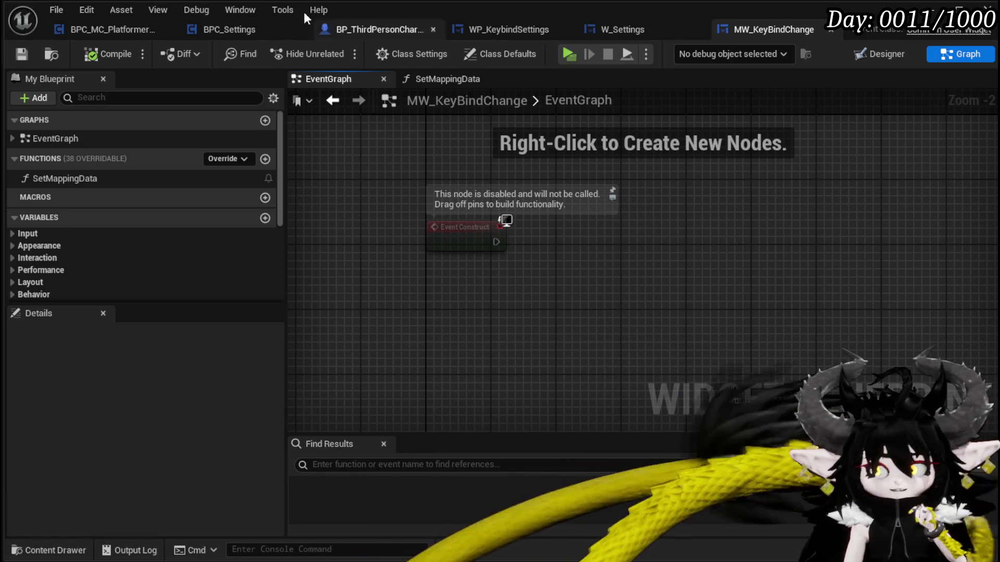
click(11, 54)
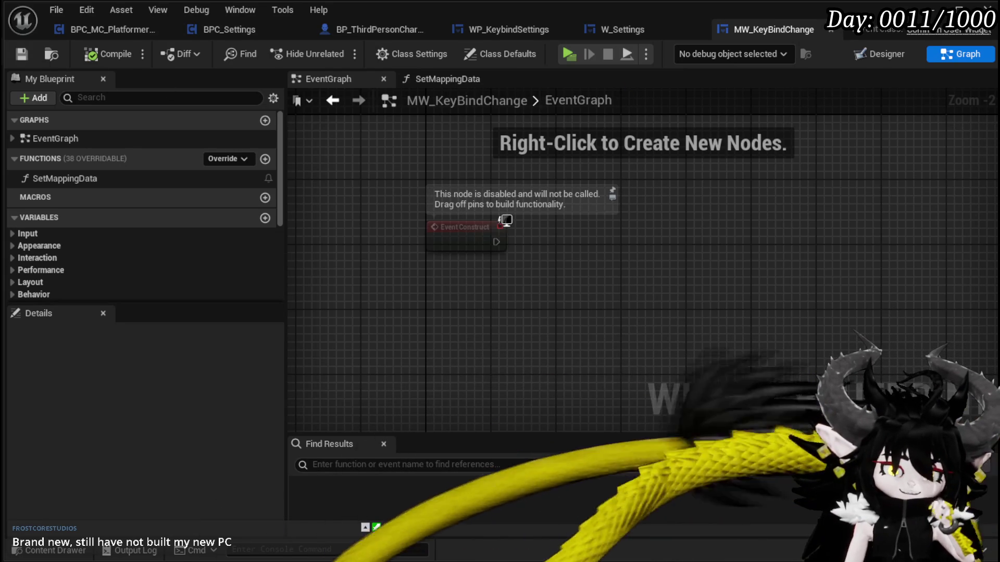
- In WP_KeybindSettings' EventGraph, wire a new call from Event Construct and add a SetMappingData call
mouse_move(497, 243)
mouse_down()
mouse_move(604, 263)
mouse_move(627, 252)
mouse_up()
mouse_move(64, 178)
mouse_down()
mouse_move(334, 207)
mouse_move(523, 242)
mouse_move(516, 258)
mouse_move(733, 242)
mouse_move(732, 252)
mouse_up()
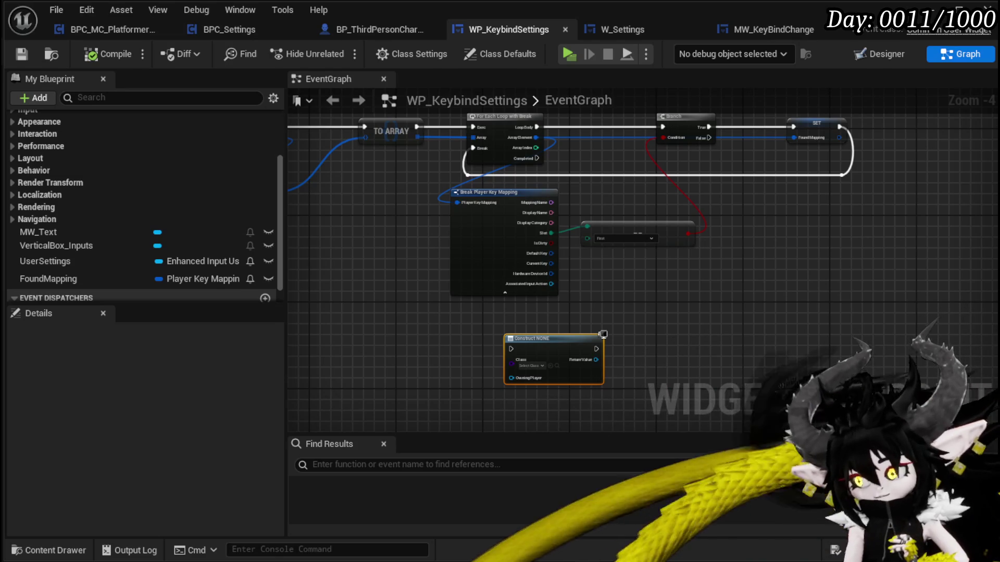
- Shift the Construct node right and wire the key-mapping loop's Completed output into its exec input
mouse_move(683, 324)
mouse_down()
mouse_move(594, 330)
mouse_move(579, 291)
mouse_move(584, 277)
mouse_up()
scroll(582, 306, up, 3)
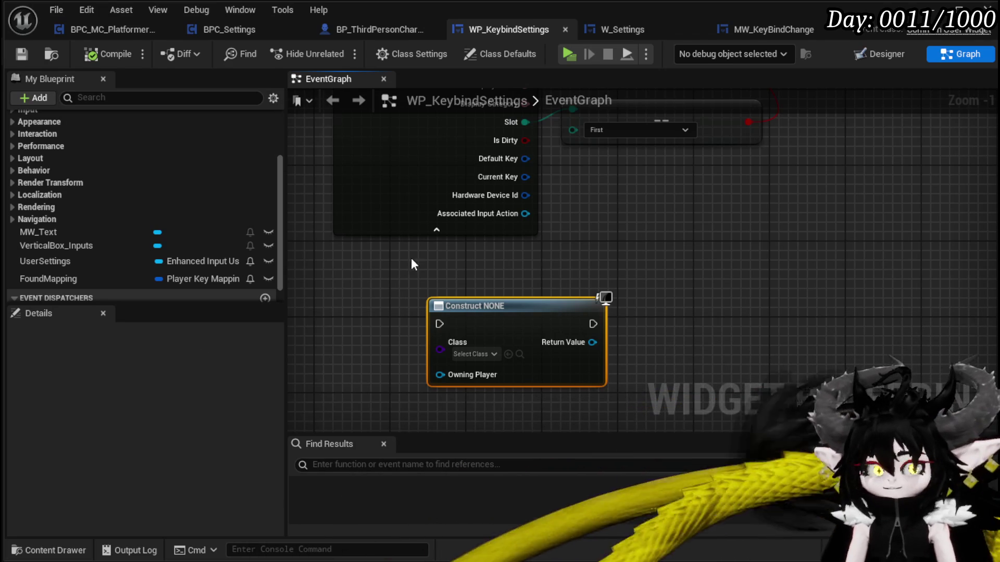
scroll(411, 258, down, 3)
mouse_move(497, 309)
mouse_down()
mouse_move(538, 263)
mouse_move(523, 277)
mouse_up()
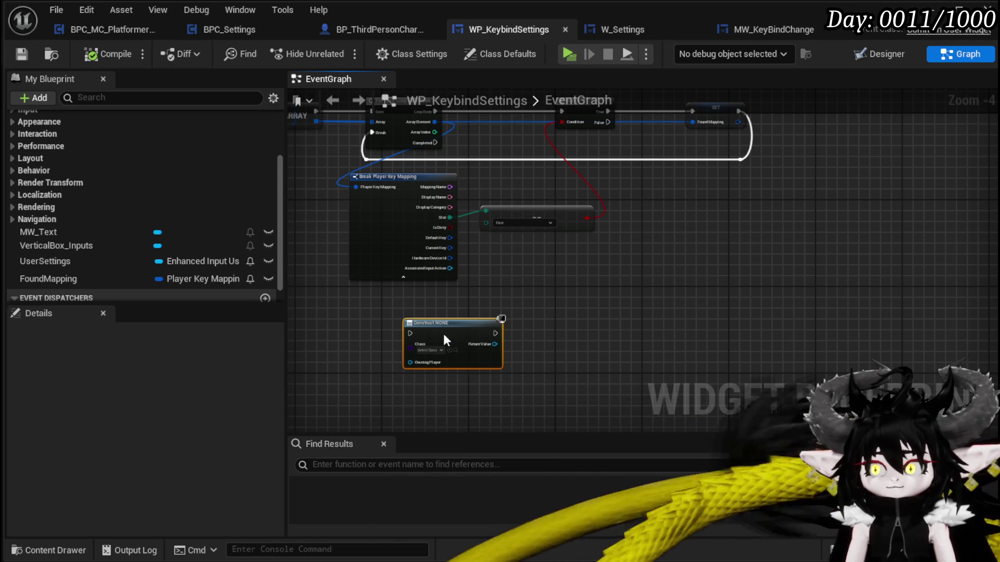
drag(445, 339, 510, 334)
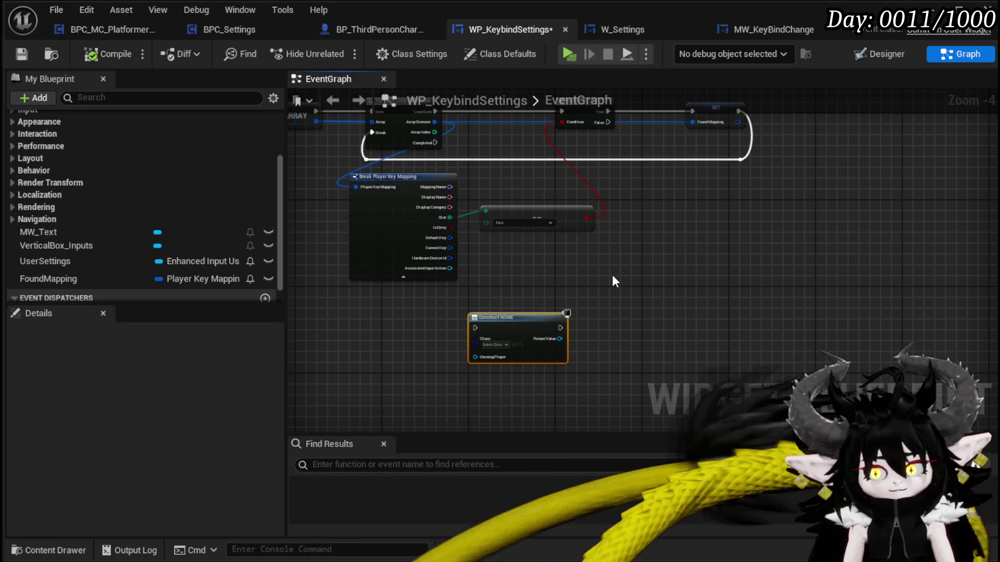
scroll(535, 267, up, 2)
mouse_move(466, 194)
mouse_down()
mouse_move(541, 261)
mouse_move(444, 240)
mouse_up()
mouse_move(371, 185)
mouse_down()
mouse_move(355, 416)
mouse_move(432, 279)
mouse_move(573, 279)
mouse_move(539, 257)
mouse_move(468, 292)
mouse_move(479, 288)
mouse_up()
scroll(449, 283, up, 2)
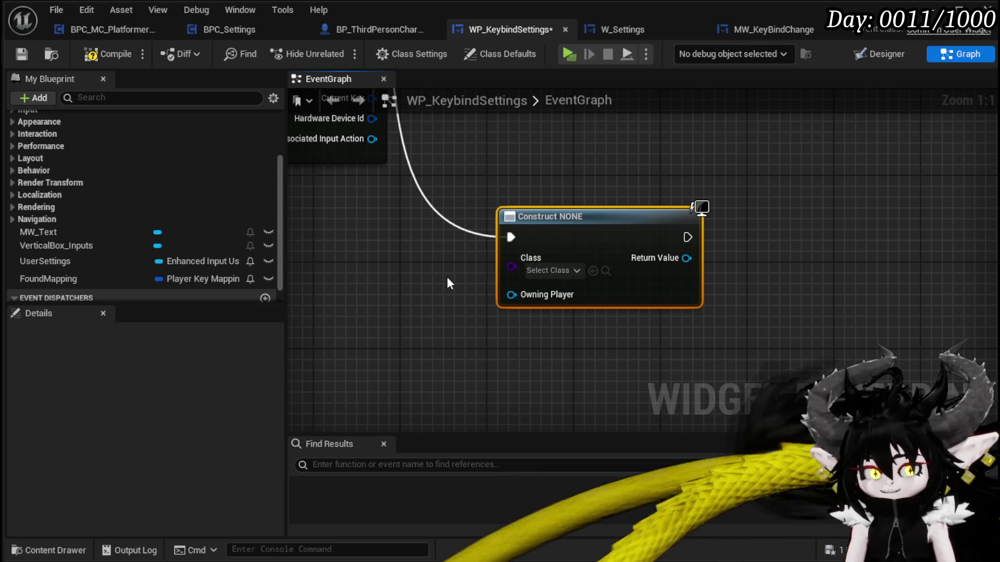
drag(447, 278, 341, 267)
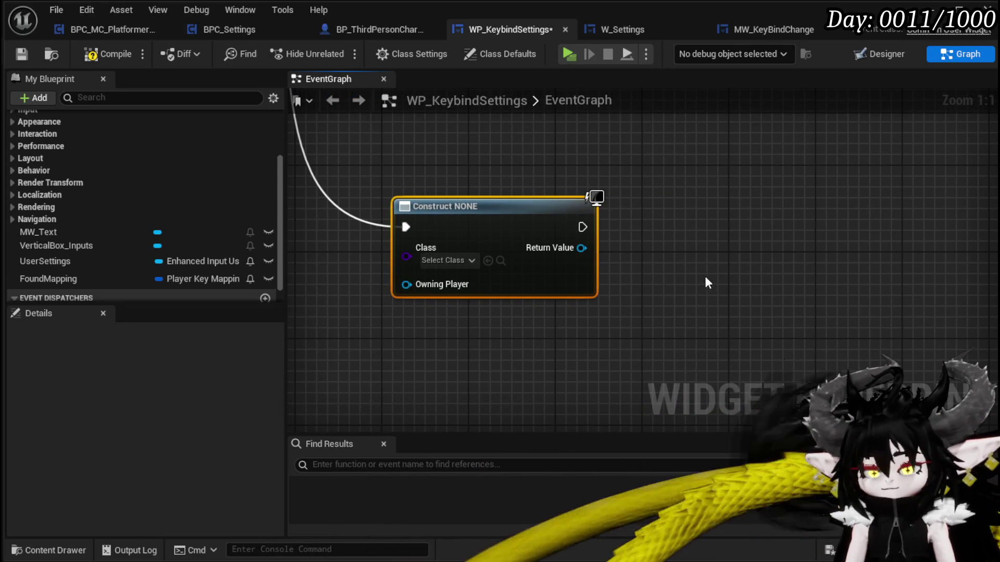
- Compile and save WP_KeybindSettings, revealing the Construct node's missing-class error
click(107, 54)
click(32, 56)
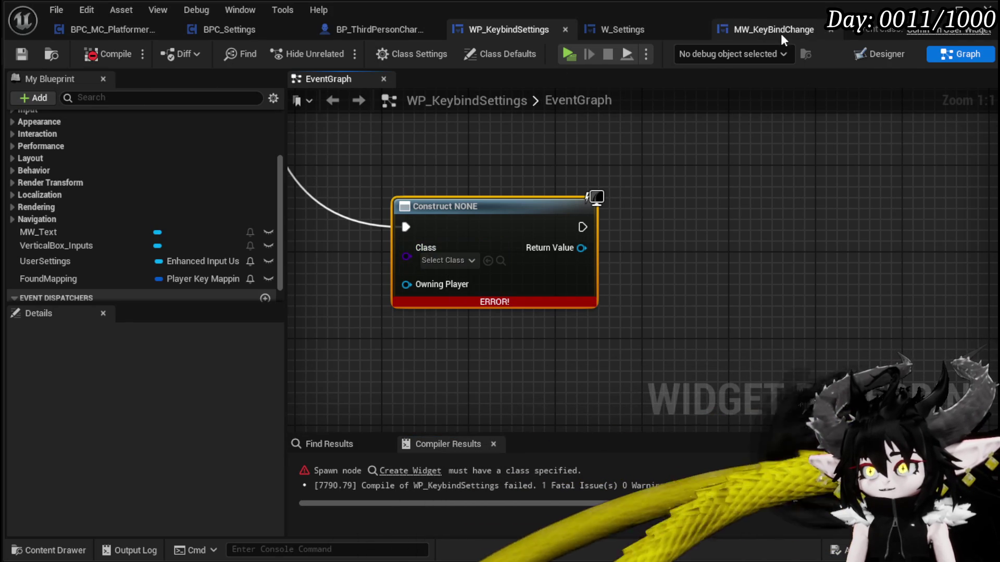
click(938, 8)
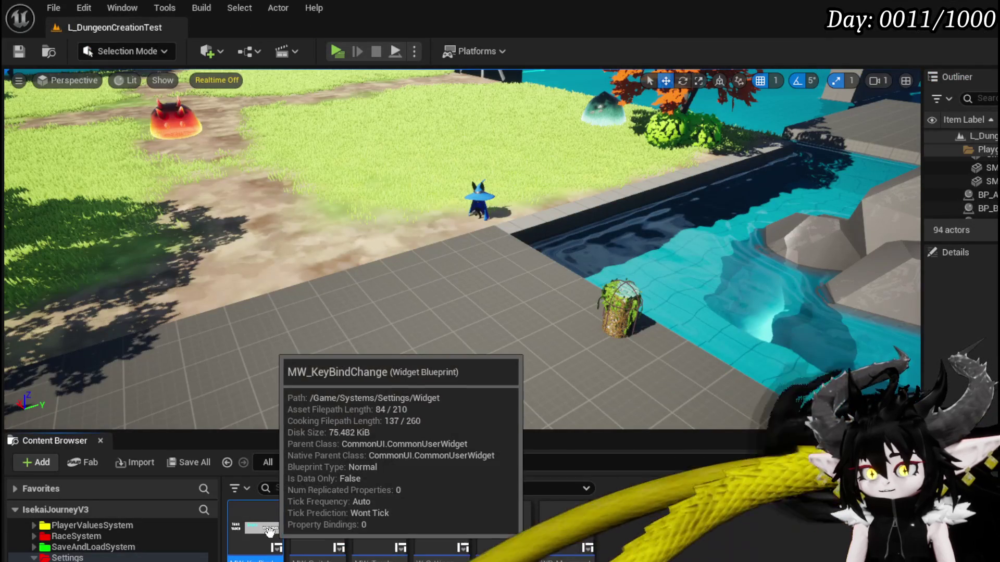
- Save the MW_KeyBindChange asset from the Content Browser, then search Construct's class list for 'Keybind ch'
right_click(258, 528)
click(661, 412)
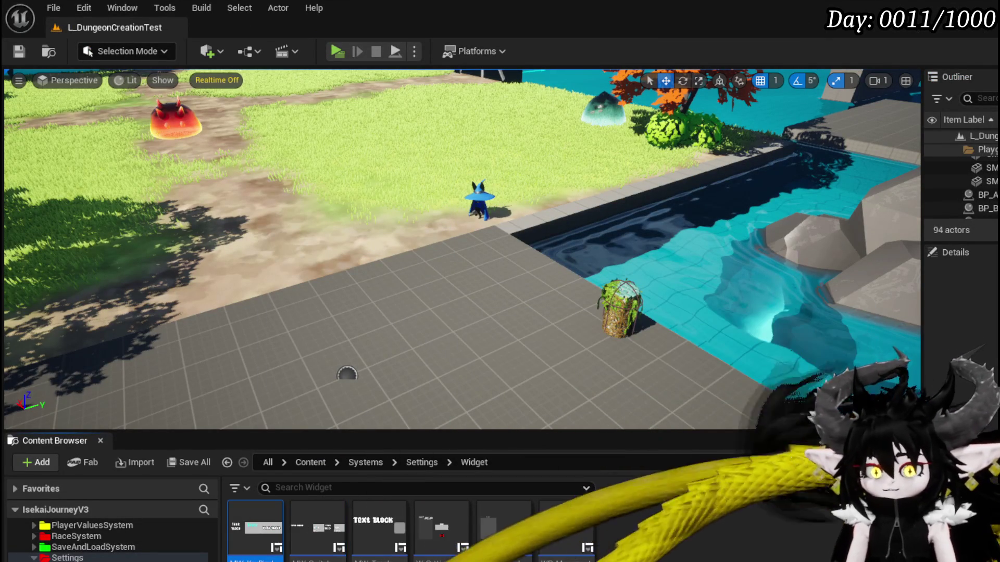
click(20, 50)
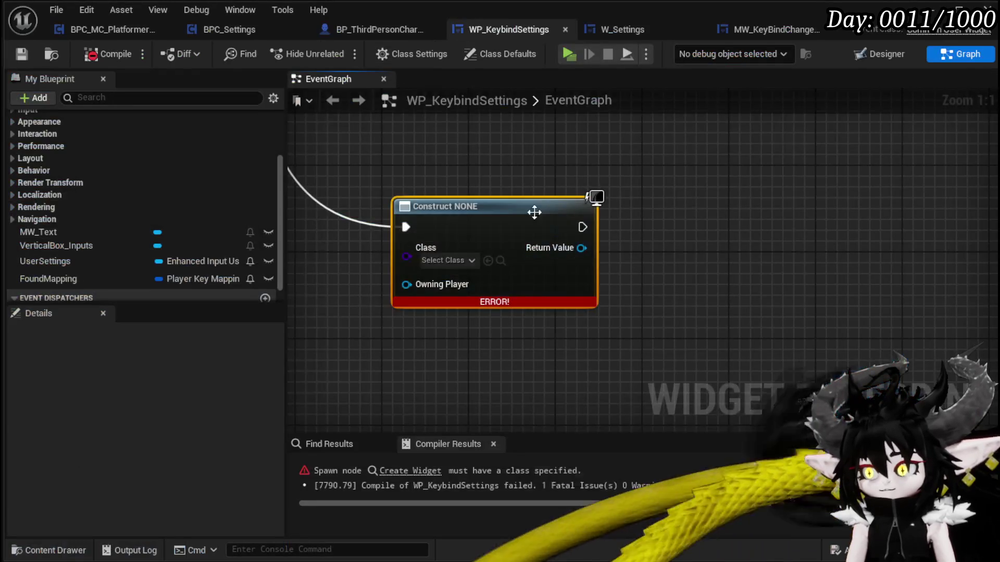
click(442, 260)
text(K)
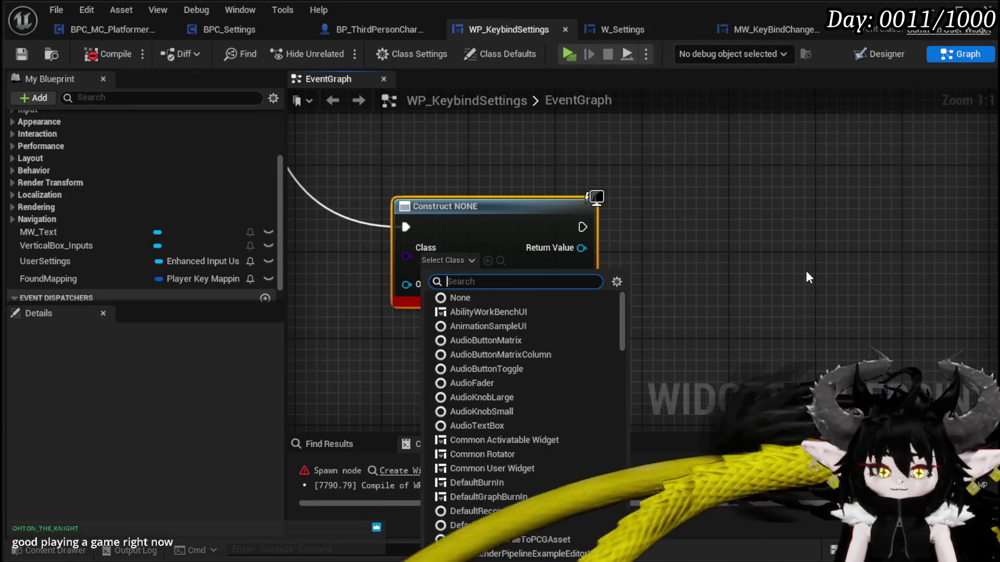
text(eybind ch)
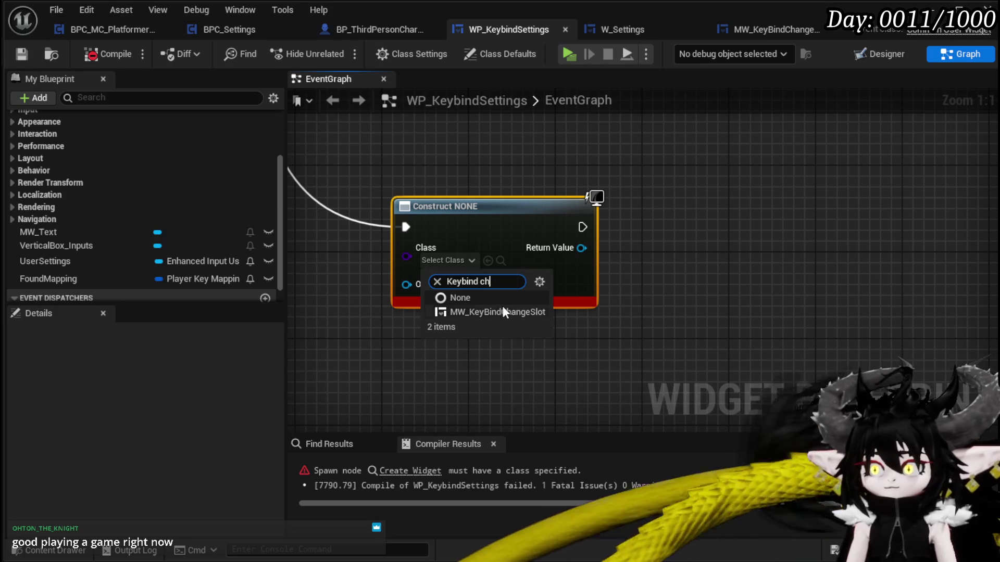
- Set the Construct node's class to MW_KeyBindChangeSlot and place a VerticalBox_Inputs getter in the graph
click(497, 312)
click(776, 304)
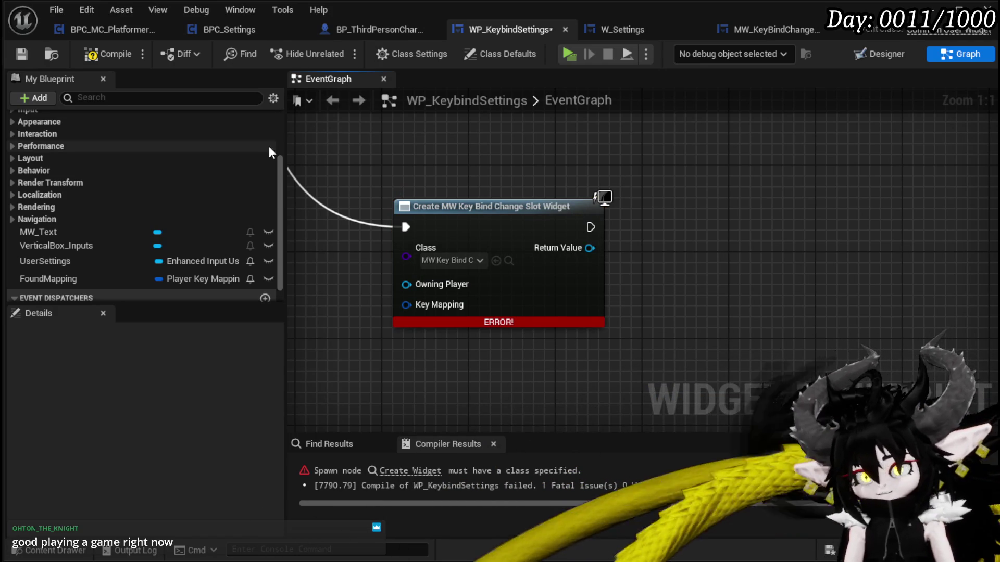
mouse_move(111, 242)
mouse_down()
mouse_move(436, 158)
mouse_move(442, 130)
mouse_up()
- Add an Add Child node on VerticalBox_Inputs after slot creation, feeding its Return Value as Content, then compile and save
click(489, 154)
drag(526, 135, 668, 143)
text(add)
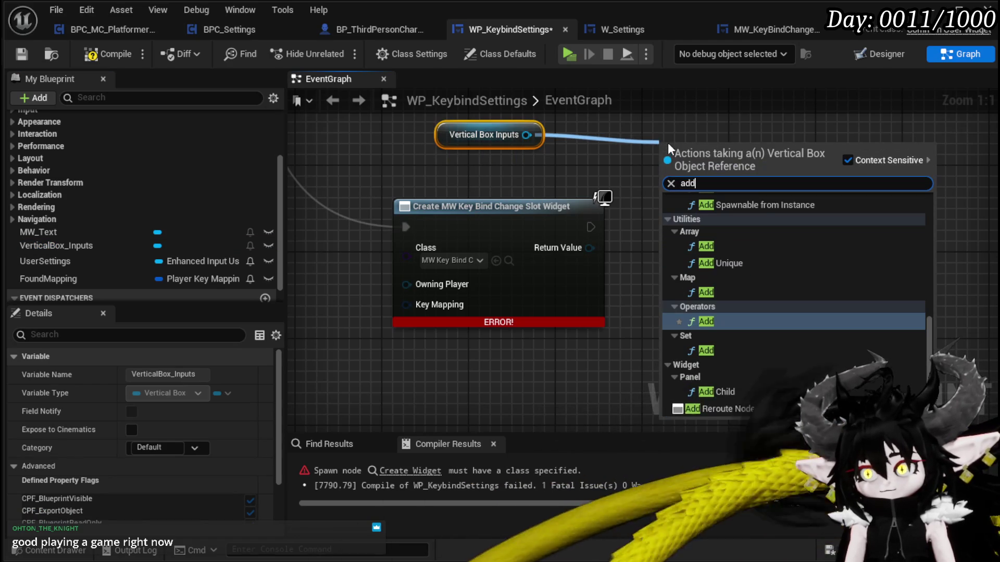
click(720, 391)
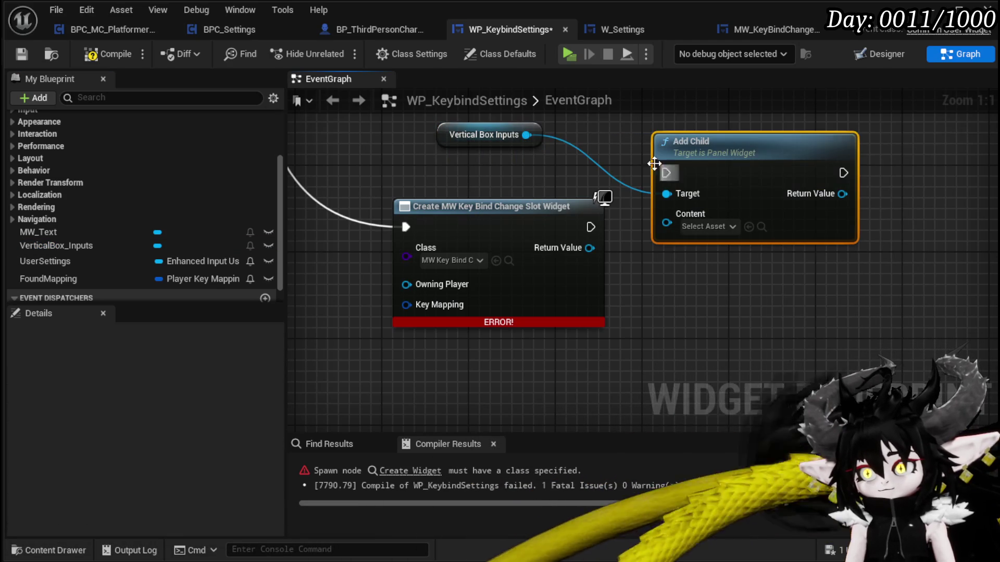
mouse_move(589, 227)
mouse_down()
mouse_move(665, 173)
mouse_move(712, 229)
mouse_up()
drag(591, 250, 667, 277)
mouse_move(454, 135)
mouse_down()
mouse_move(713, 178)
mouse_move(673, 164)
mouse_up()
click(106, 53)
click(31, 54)
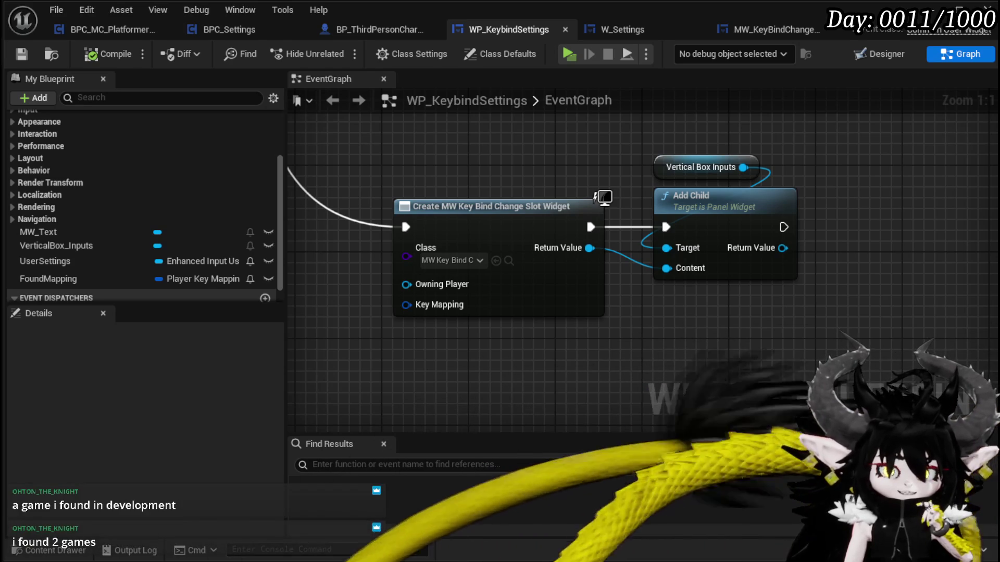
- Pan and zoom the event graph to bring the slot-widget creation and key-mapping breakdown nodes into view
scroll(567, 380, down, 1)
drag(567, 380, 649, 377)
scroll(470, 328, down, 3)
mouse_move(541, 294)
mouse_down()
mouse_move(540, 241)
mouse_move(720, 329)
mouse_move(565, 233)
mouse_up()
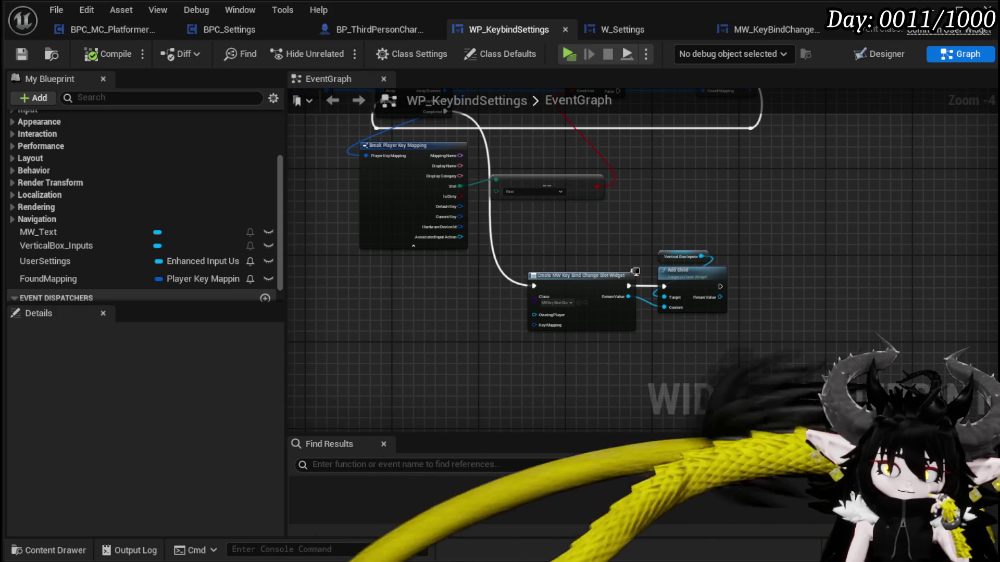
mouse_move(515, 348)
mouse_down()
mouse_move(444, 324)
mouse_move(478, 336)
mouse_up()
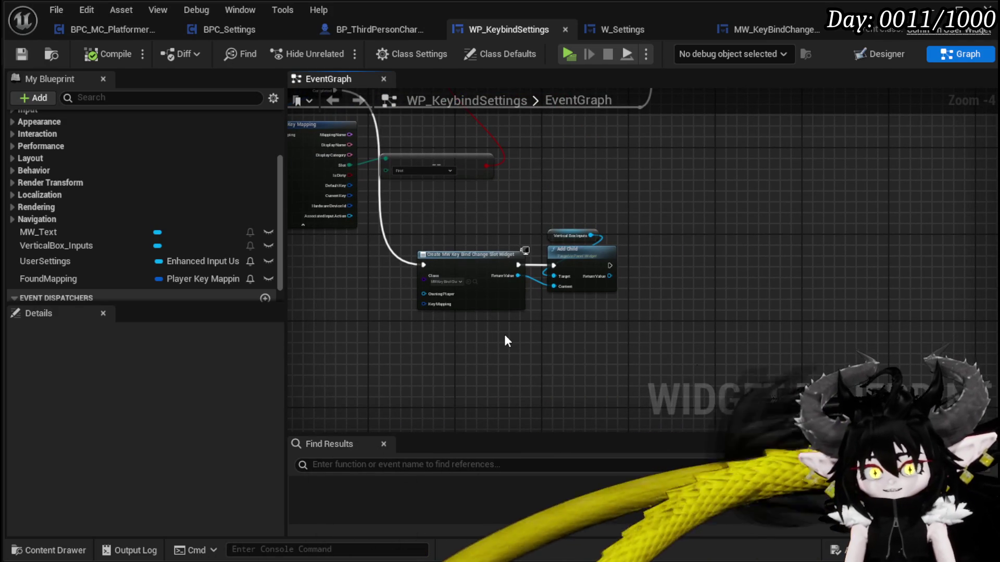
scroll(532, 295, up, 2)
drag(689, 303, 690, 273)
scroll(674, 265, up, 1)
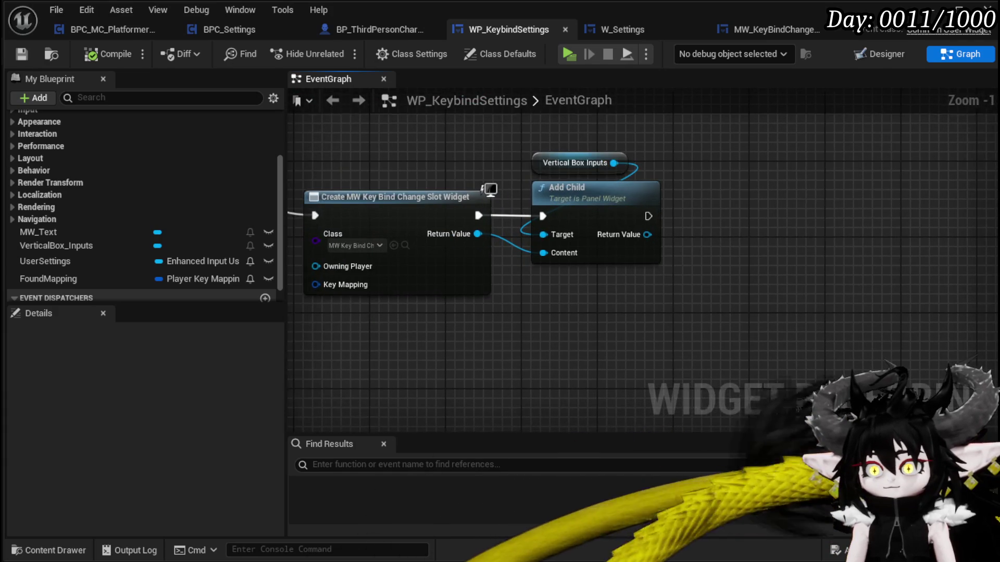
drag(542, 291, 703, 293)
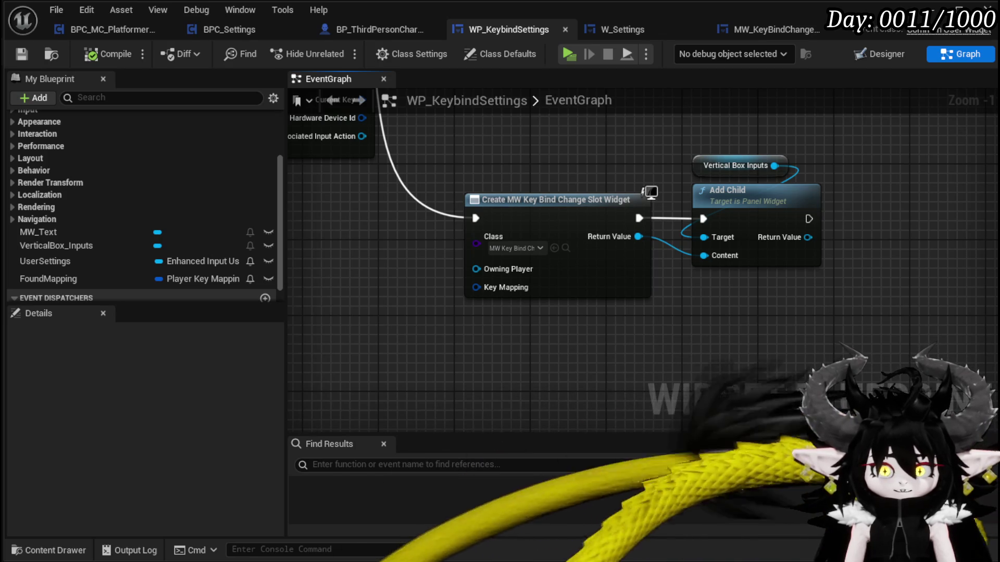
mouse_move(401, 339)
mouse_down()
mouse_move(557, 331)
mouse_move(542, 329)
mouse_up()
- Connect a FoundMapping getter to the slot widget's Key Mapping input and compile WP_KeybindSettings
drag(53, 279, 616, 279)
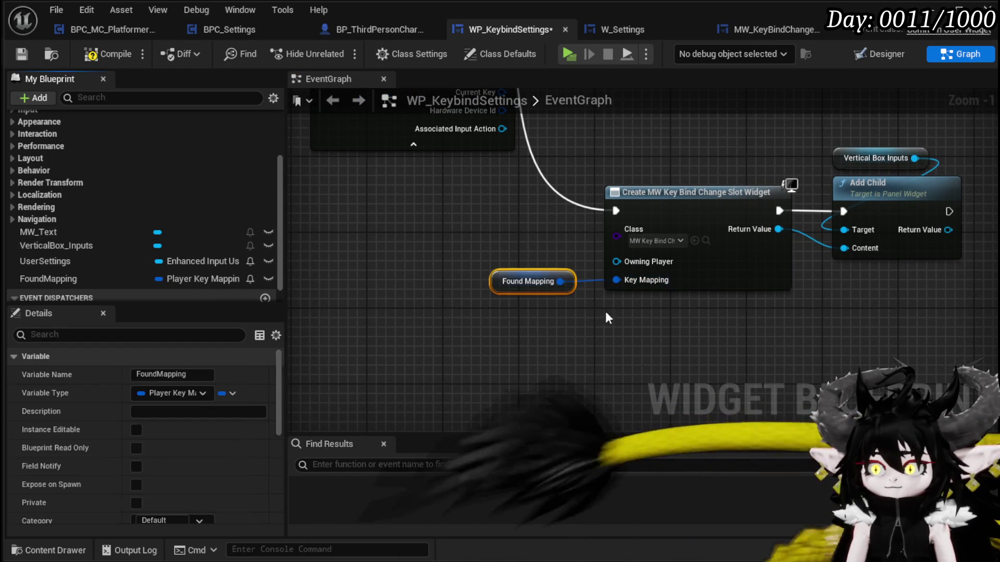
click(102, 55)
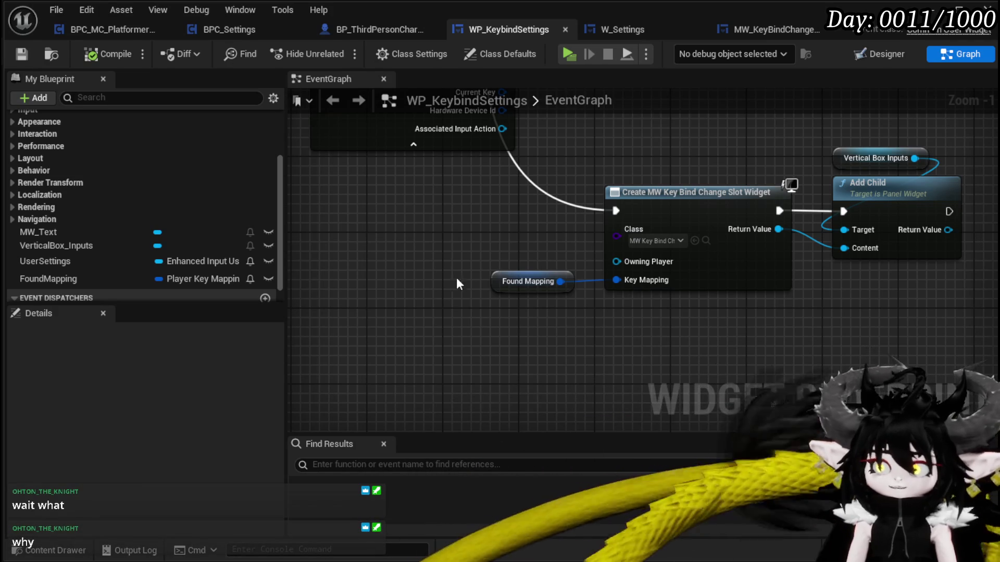
scroll(416, 312, down, 2)
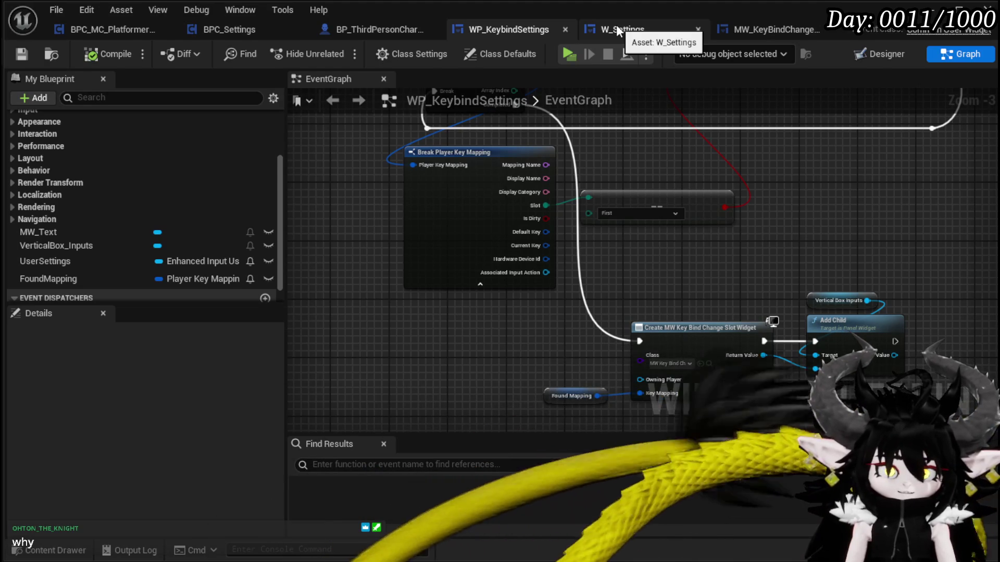
click(761, 30)
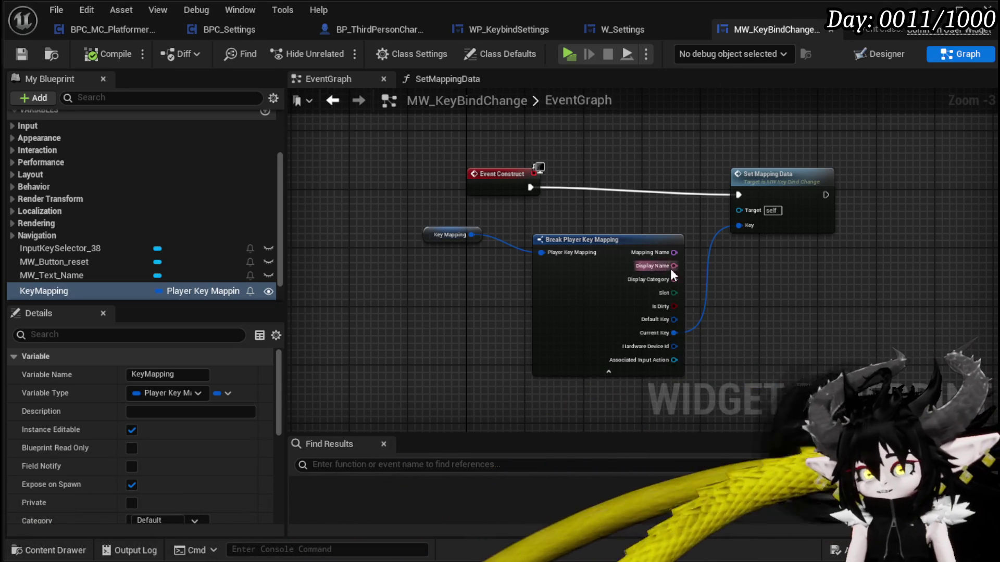
- Shift Event Construct left in the MW_KeyBindChange EventGraph and save MW_KeyBindChange
drag(520, 192, 450, 201)
click(407, 283)
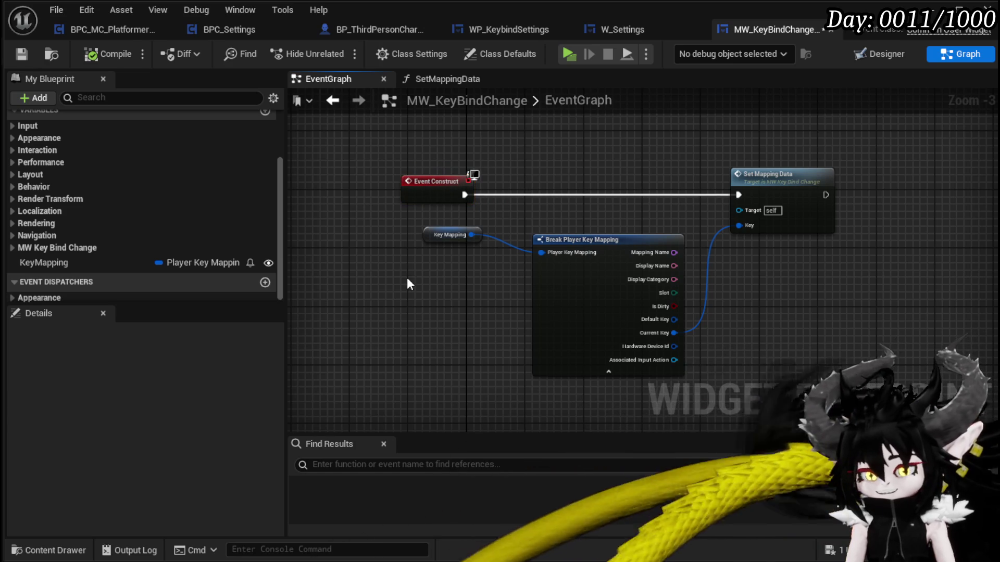
click(22, 53)
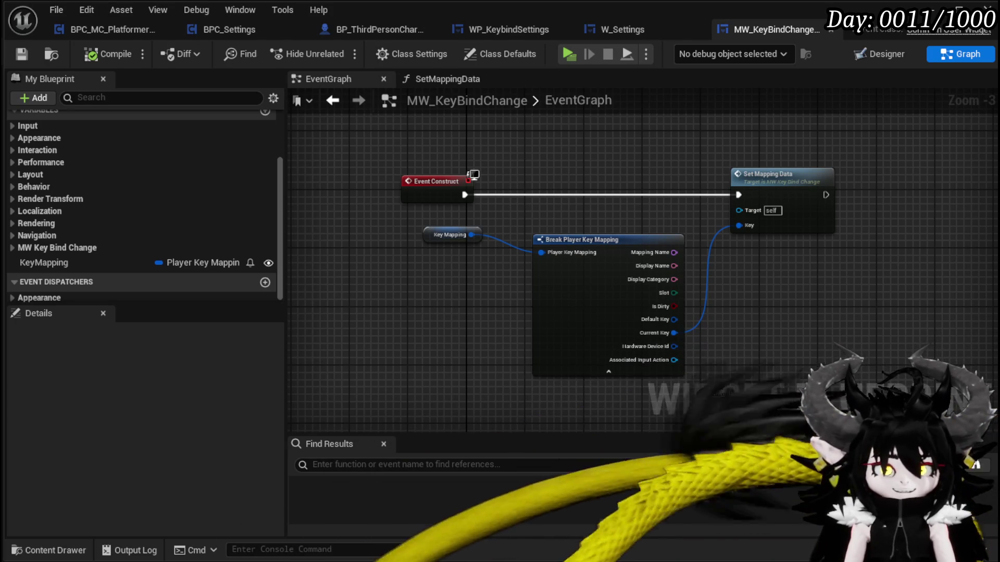
- Drag the Break Player Key Mapping node up and left, nearer Event Construct
drag(500, 316, 550, 314)
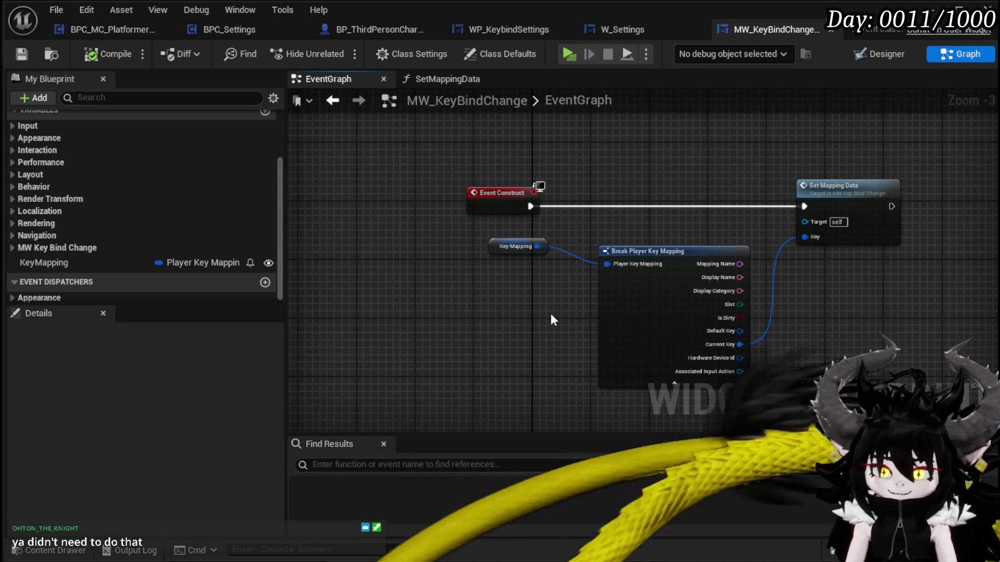
drag(551, 314, 488, 309)
drag(594, 239, 563, 225)
drag(338, 312, 474, 318)
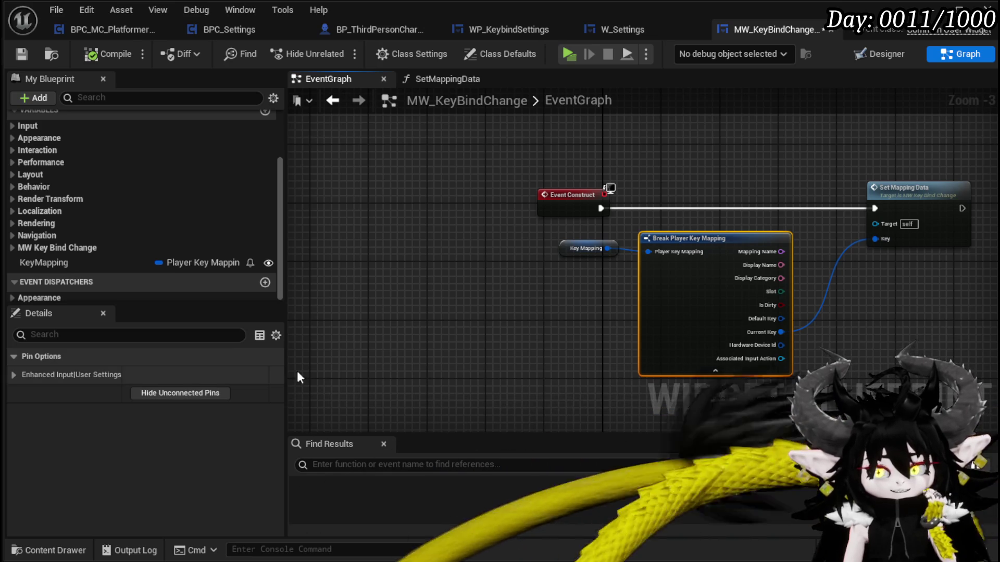
scroll(225, 234, up, 1)
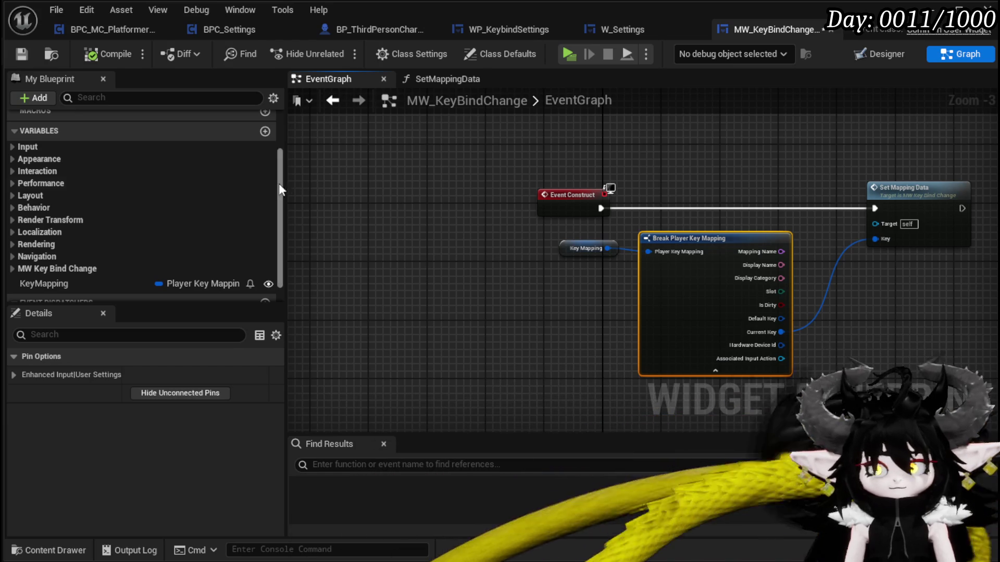
scroll(218, 212, up, 3)
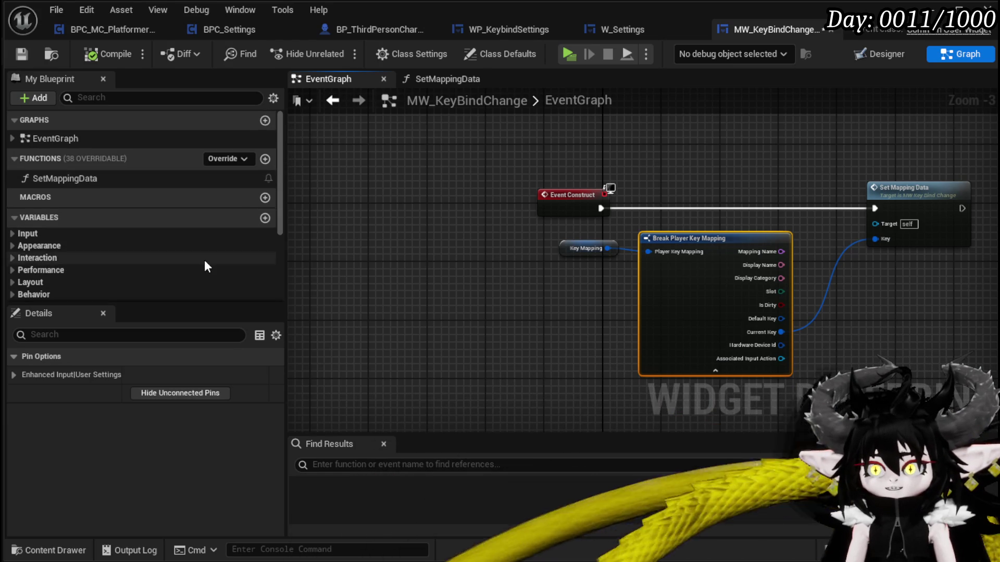
scroll(234, 218, down, 5)
scroll(271, 155, up, 2)
- Add a UserSettings variable of type Enhanced Input User Settings and compile
click(266, 153)
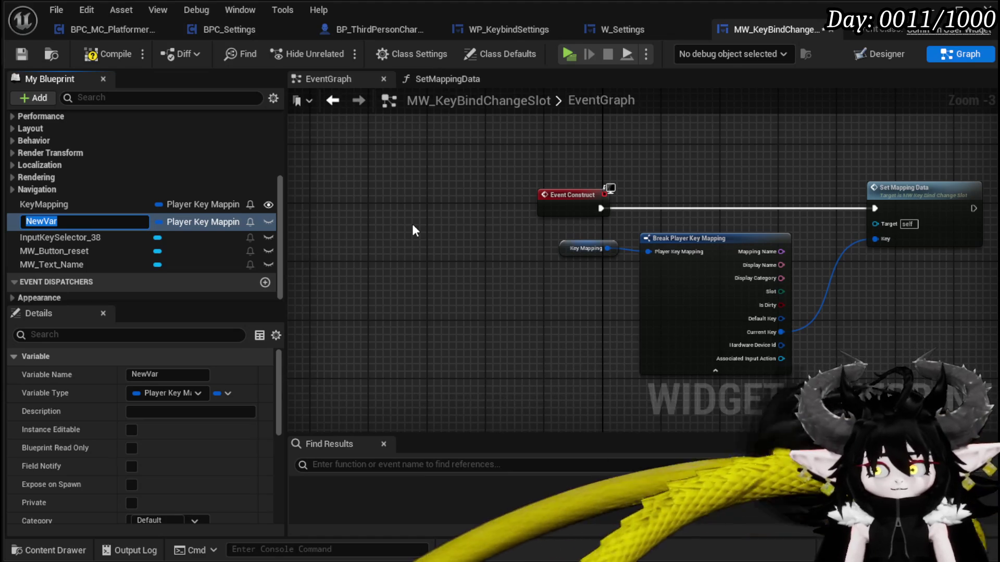
text(UserSettings)
key(Return)
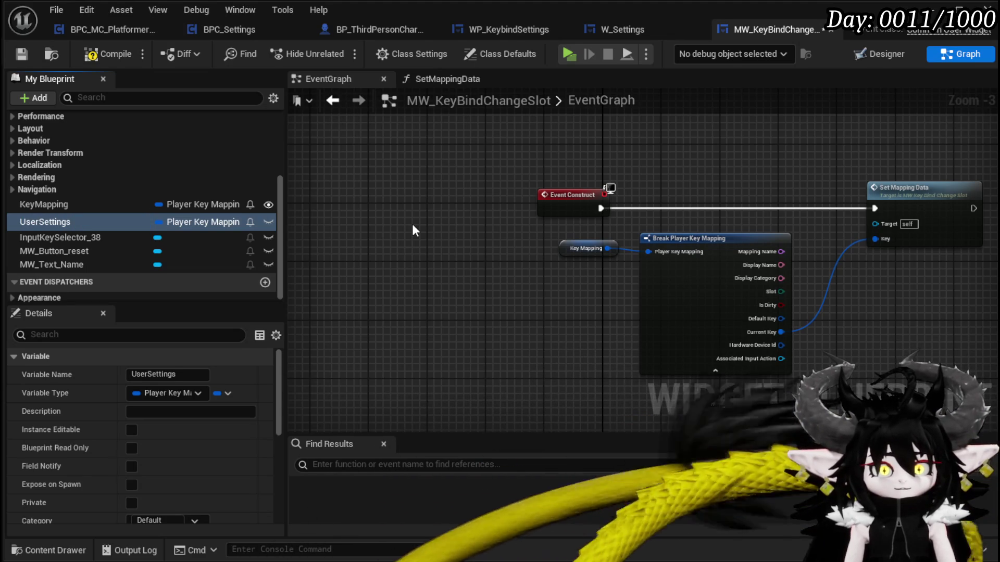
click(205, 220)
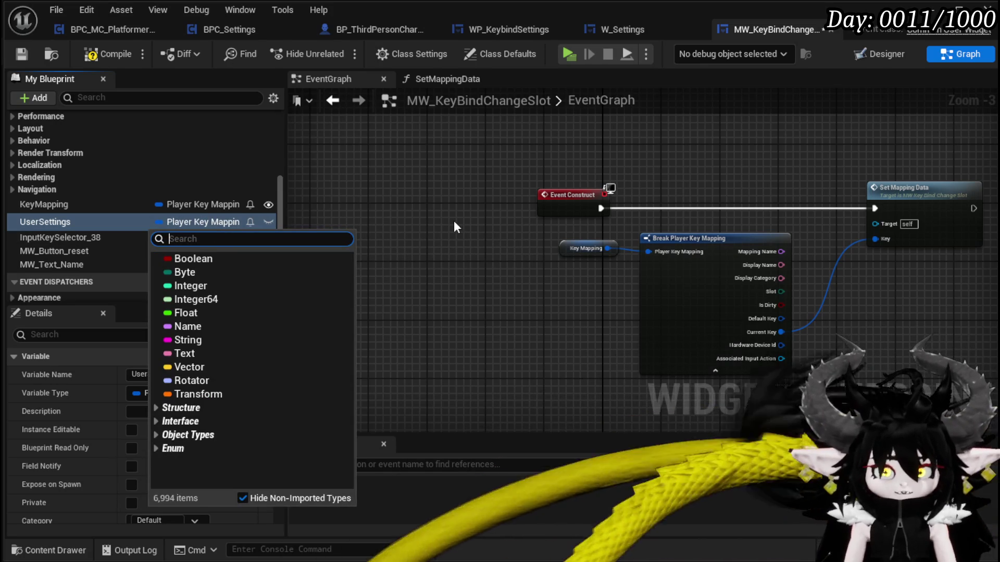
text(Enh)
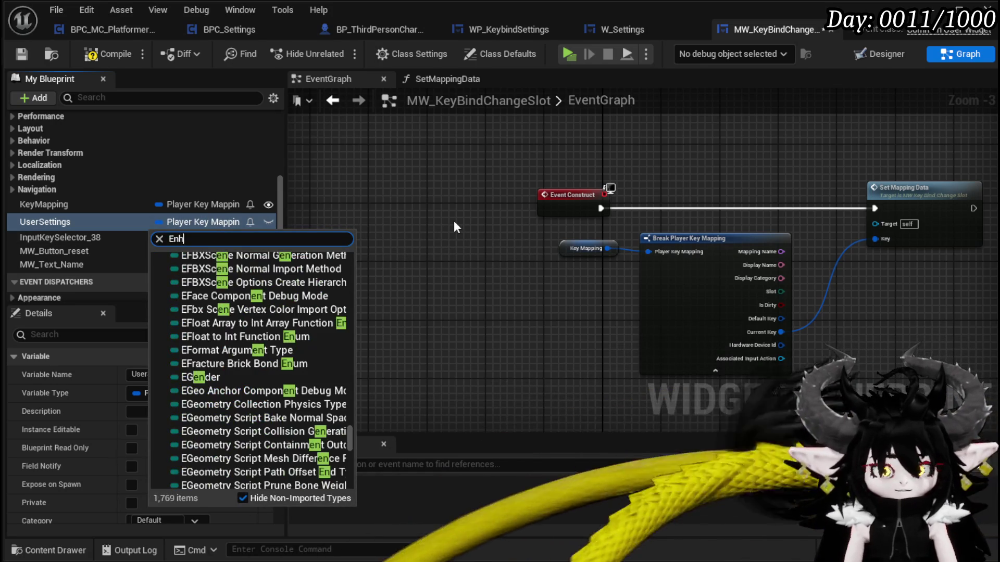
text(anced input)
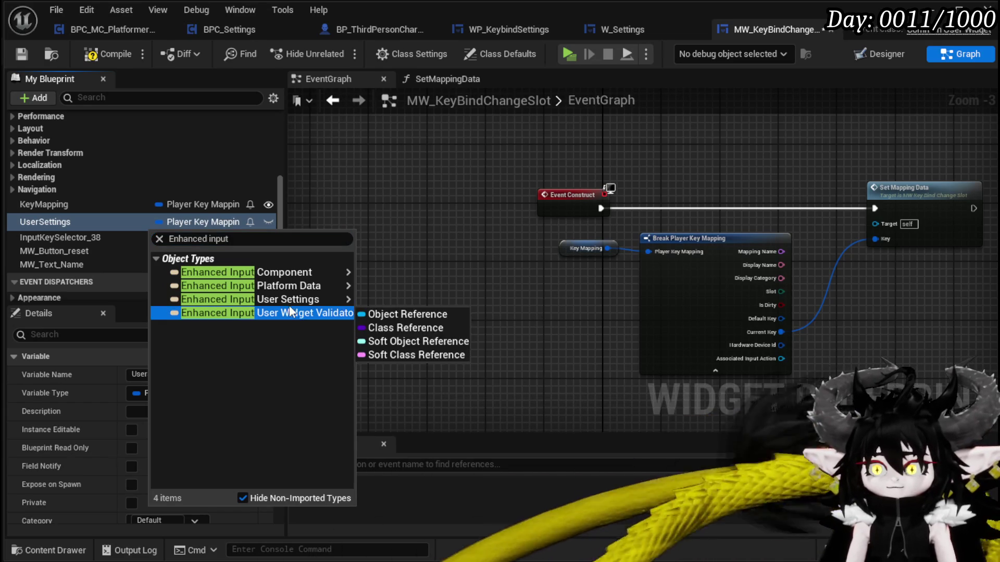
mouse_move(290, 305)
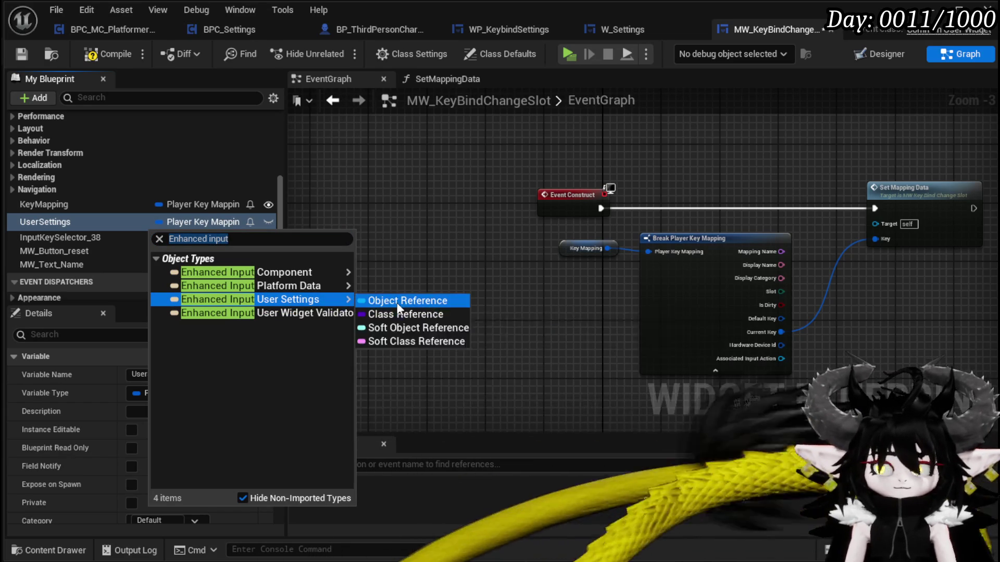
click(408, 301)
click(107, 54)
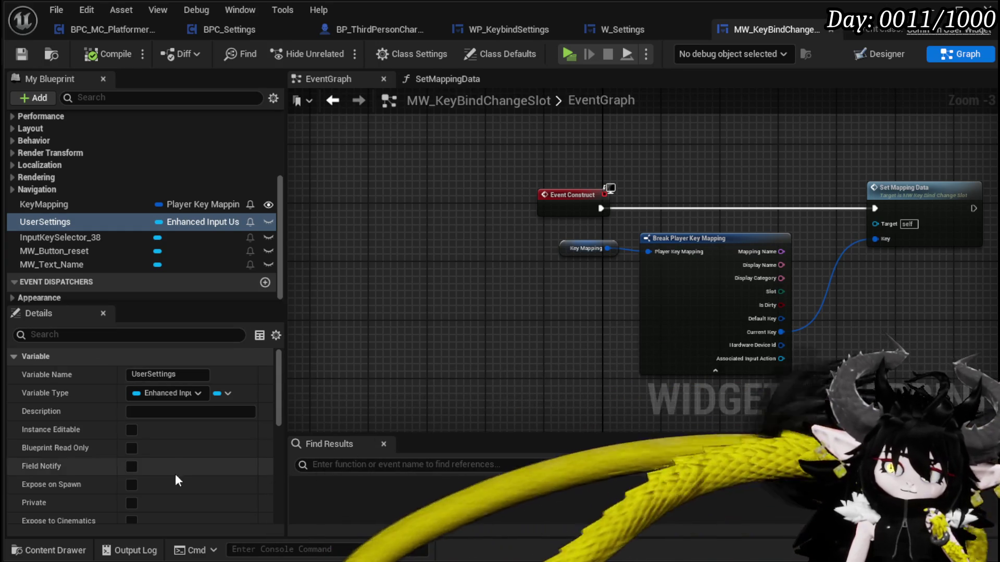
- Make UserSettings Instance Editable and Expose on Spawn, then compile and save the slot blueprint
click(131, 430)
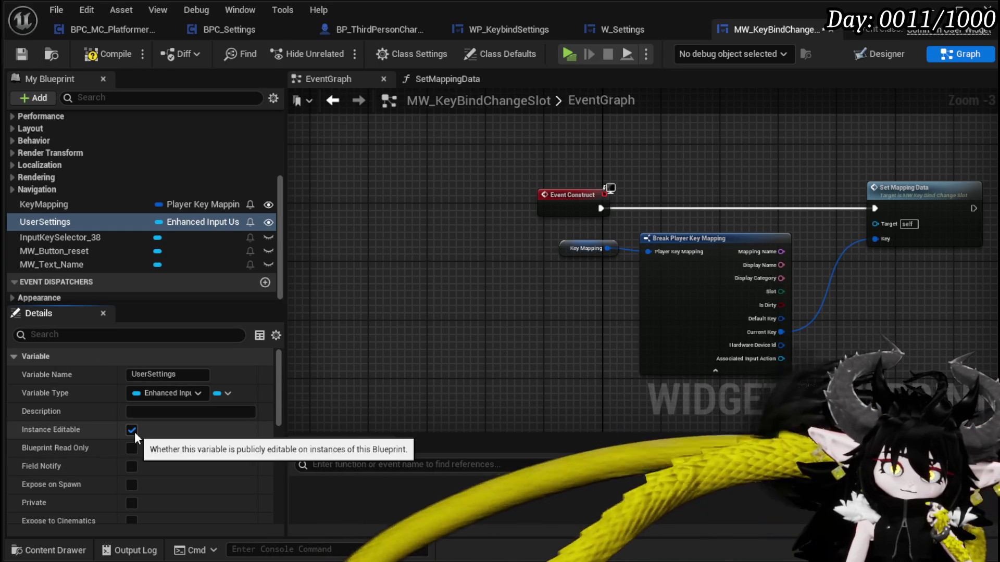
click(130, 487)
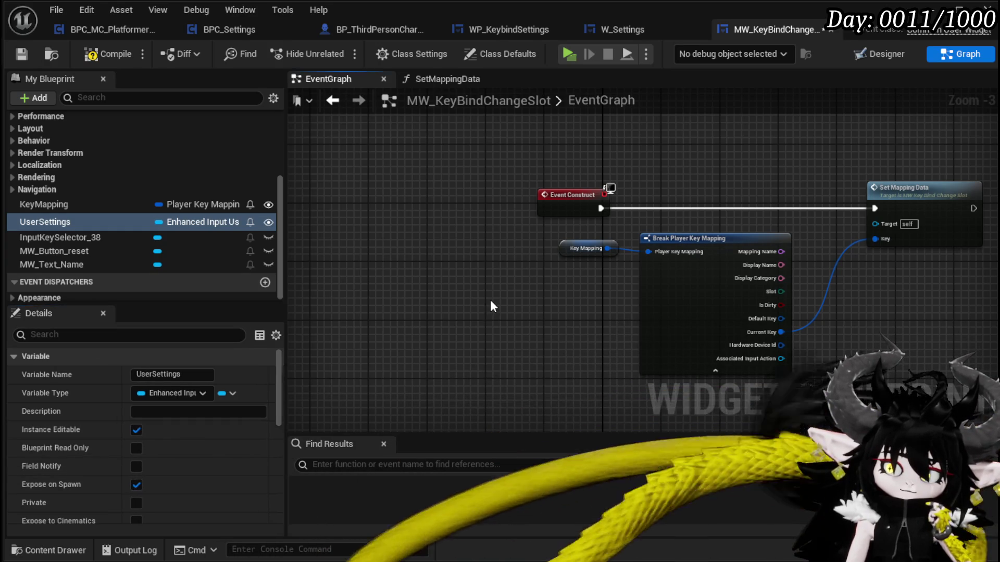
click(94, 55)
click(22, 54)
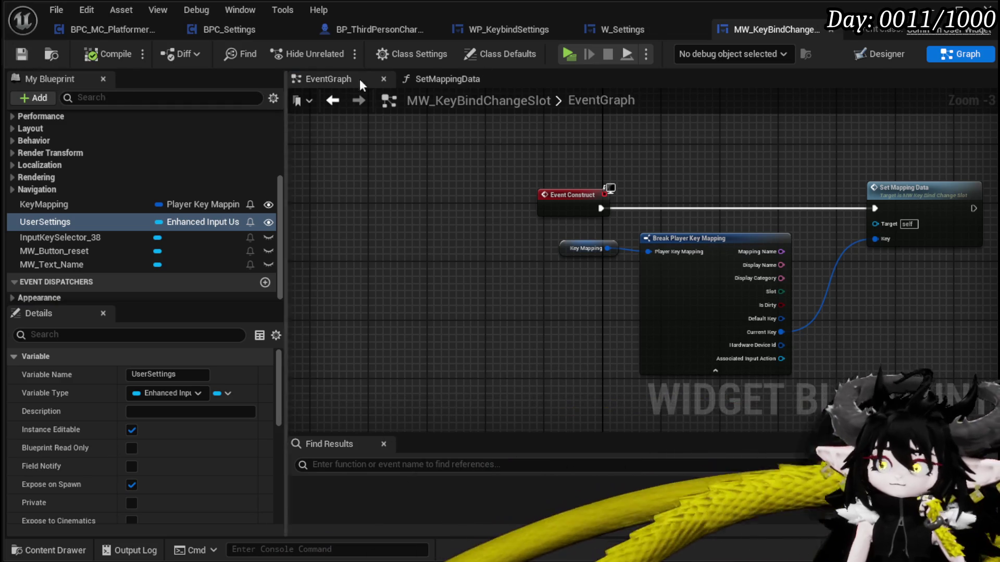
click(623, 29)
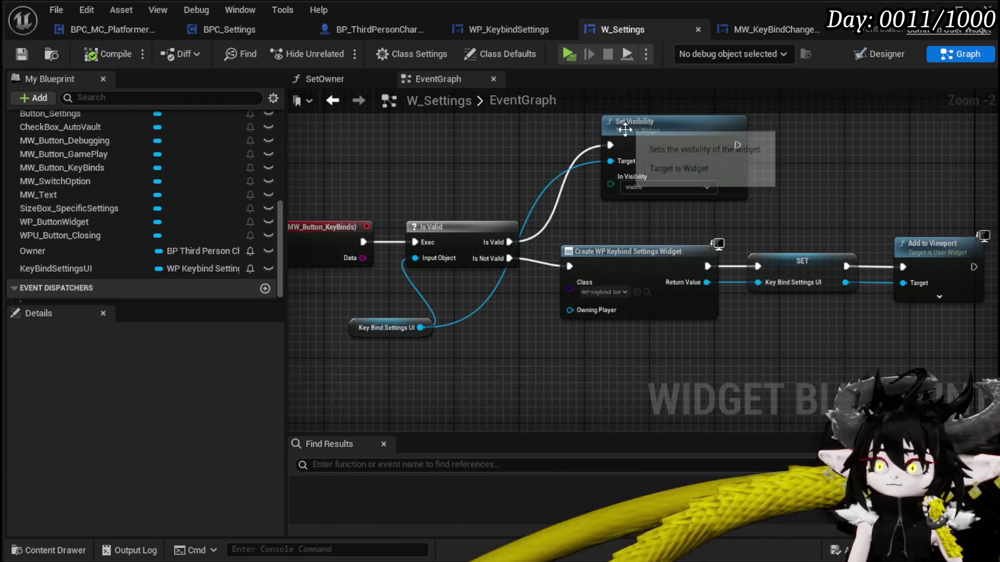
- Refresh the Create MW Key Bind Change Slot Widget node, wire UserSettings into its User Settings pin, and compile
mouse_move(510, 29)
mouse_down()
mouse_move(652, 32)
mouse_move(572, 31)
mouse_up()
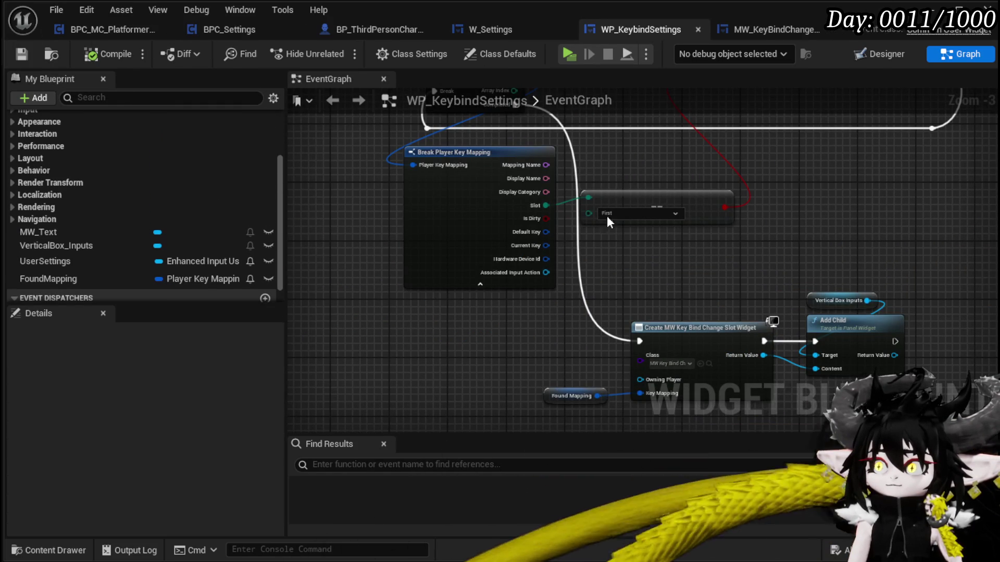
drag(709, 347, 567, 232)
right_click(567, 232)
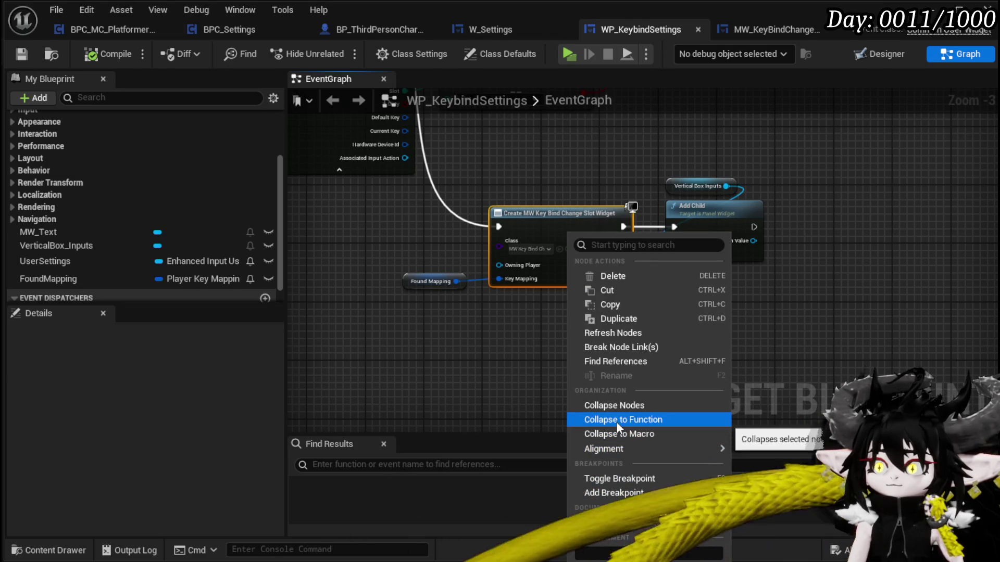
click(625, 336)
drag(544, 338, 605, 342)
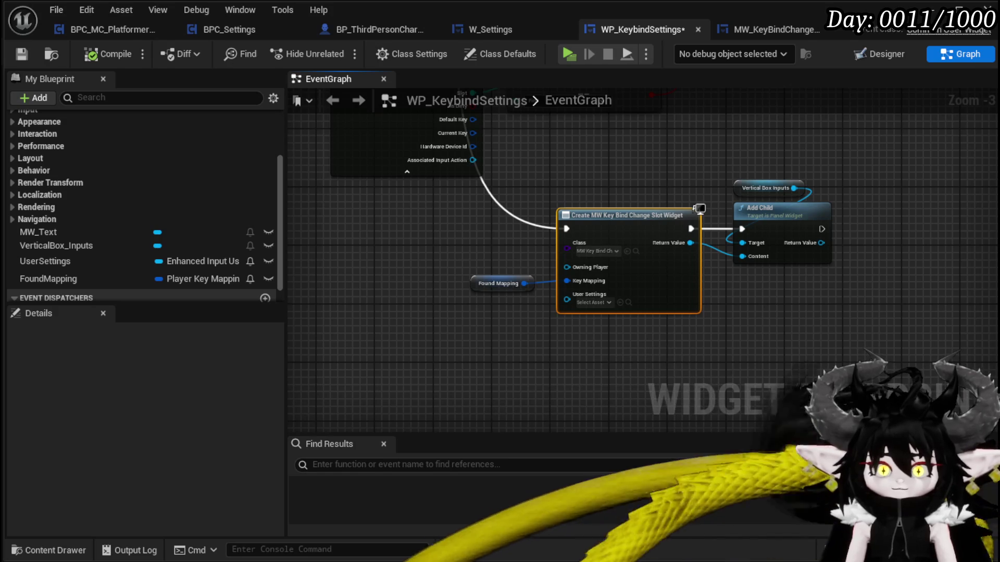
drag(105, 254, 598, 301)
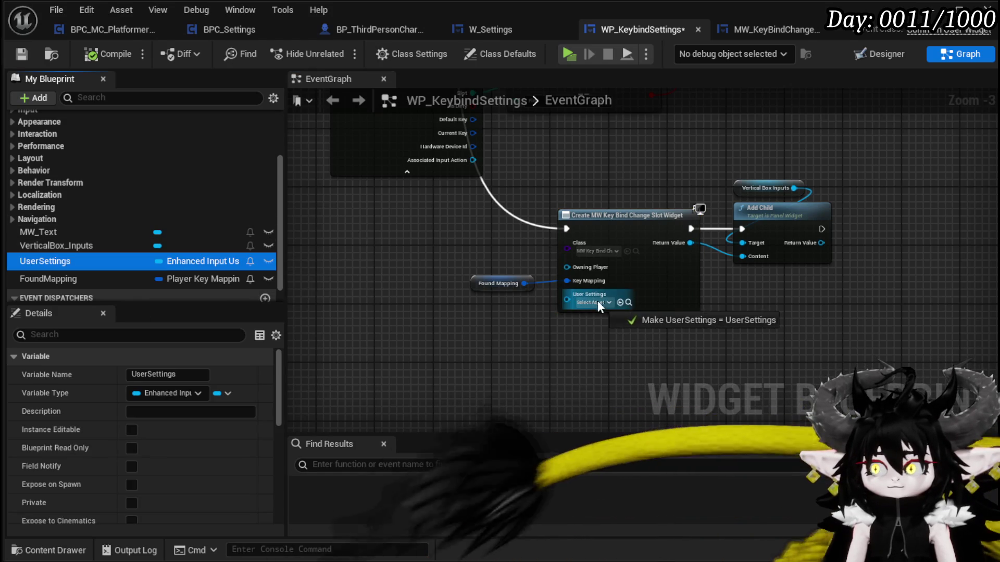
click(94, 53)
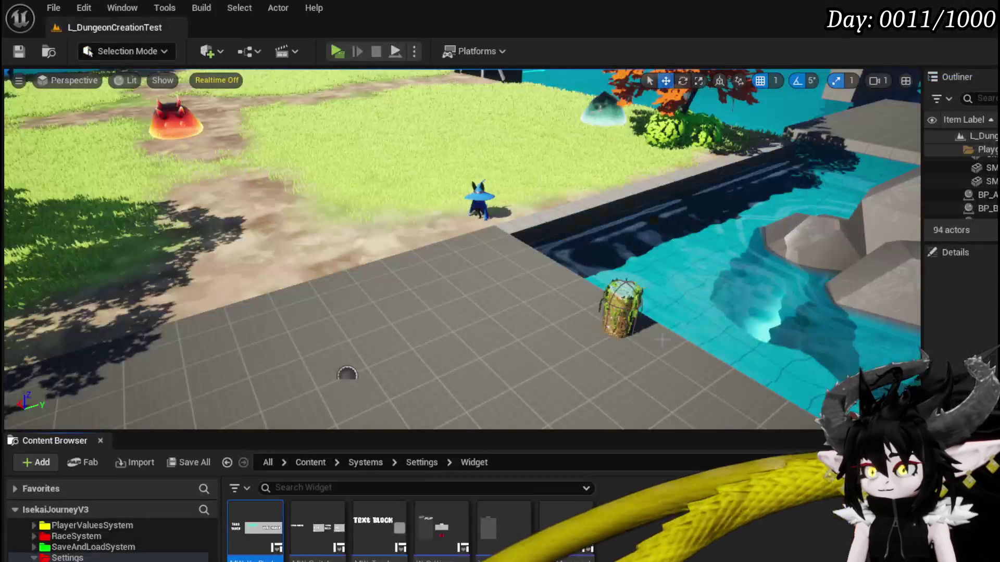
- Scroll through the Content Browser's Content > Systems > Settings > Widget folder
scroll(109, 542, down, 3)
- Go to ThirdPerson > Input in the Content Browser and open the Actions folder
scroll(109, 542, down, 5)
scroll(109, 542, down, 5)
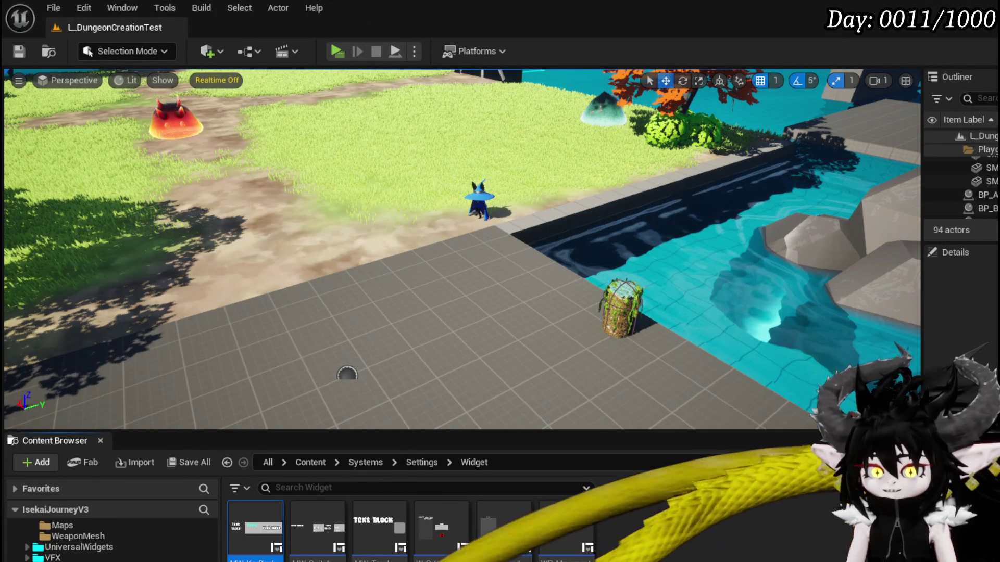
scroll(109, 542, up, 2)
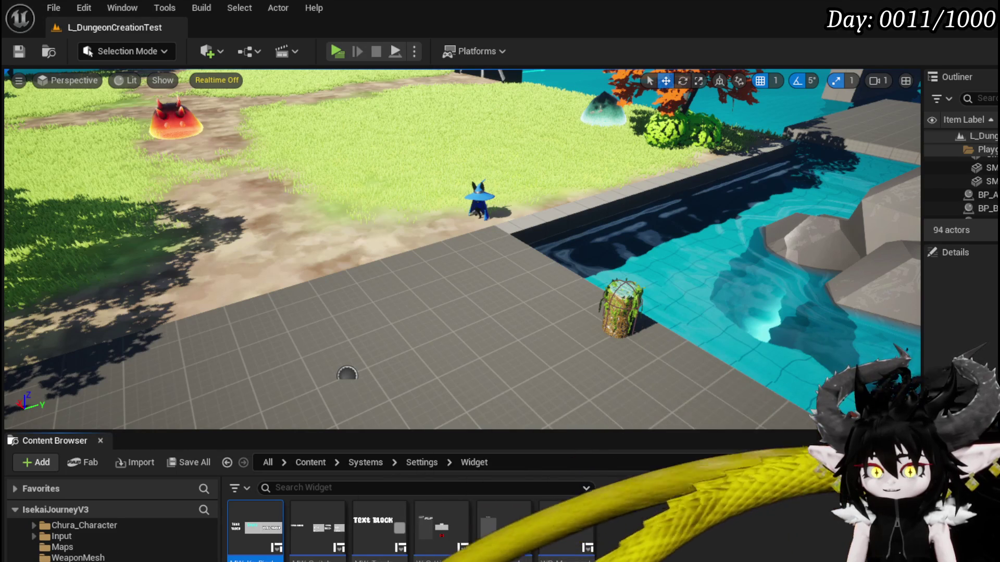
scroll(109, 541, up, 2)
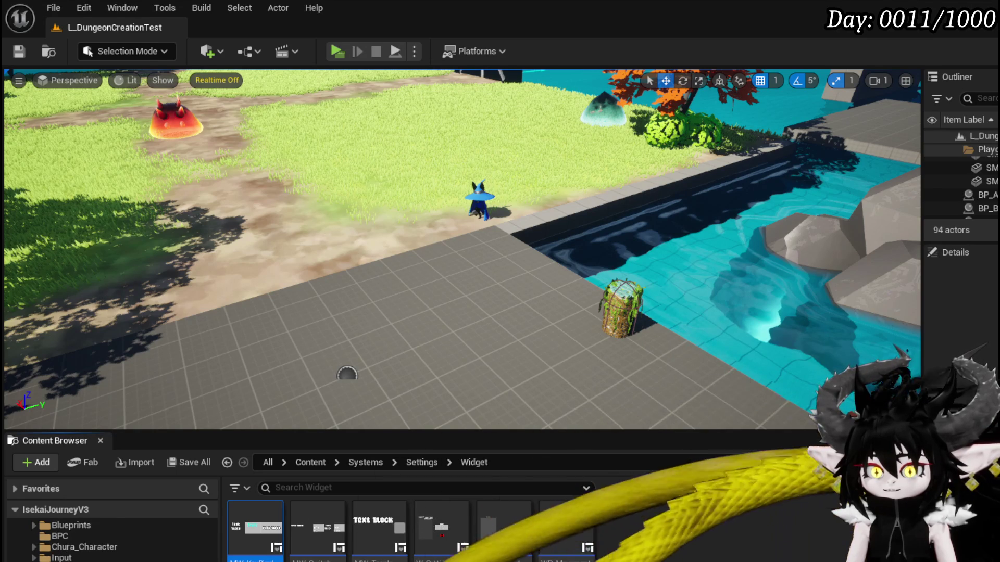
click(61, 558)
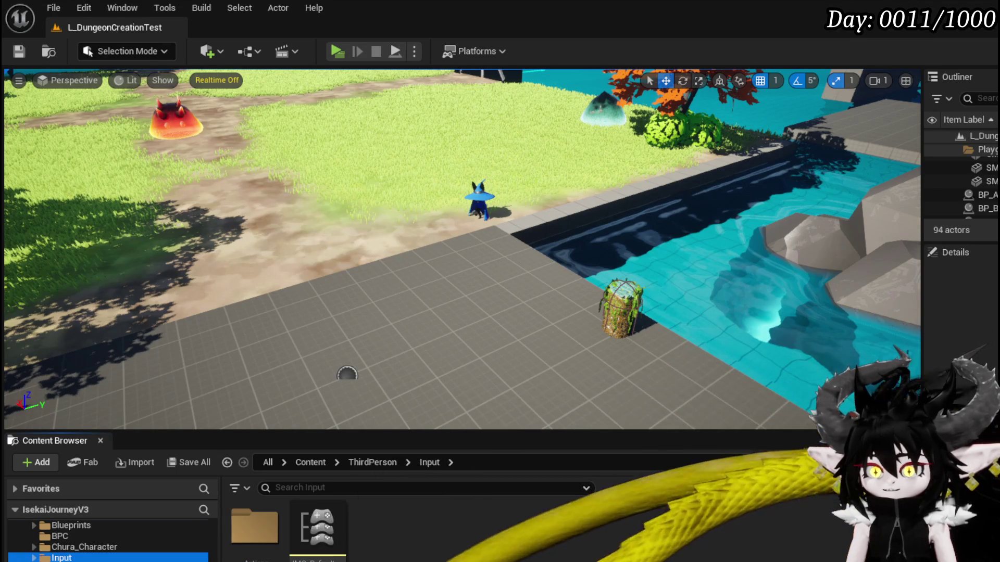
click(239, 538)
double_click(239, 538)
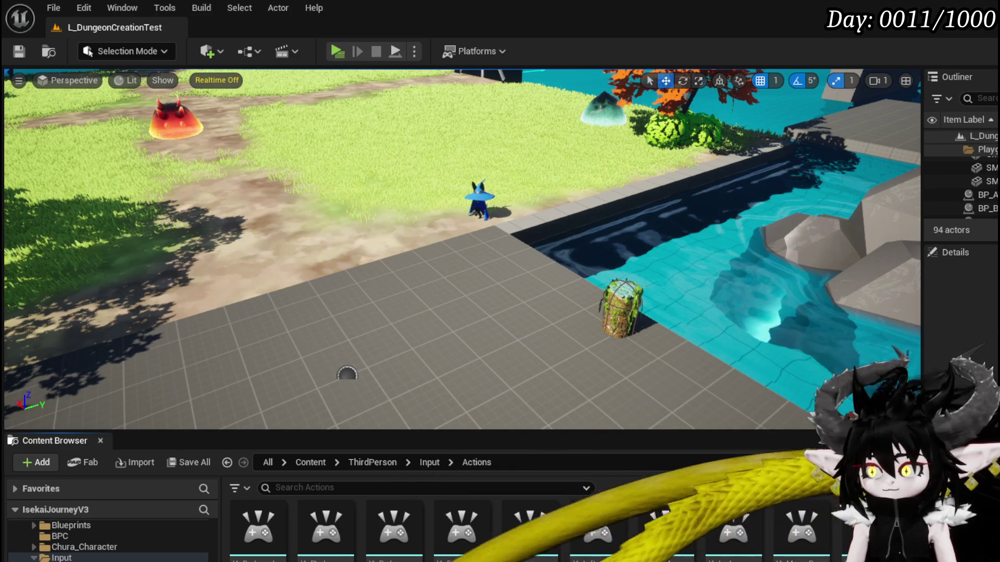
- Look over the input actions, reopen the Actions folder, and open IA_Block for editing
scroll(521, 531, down, 1)
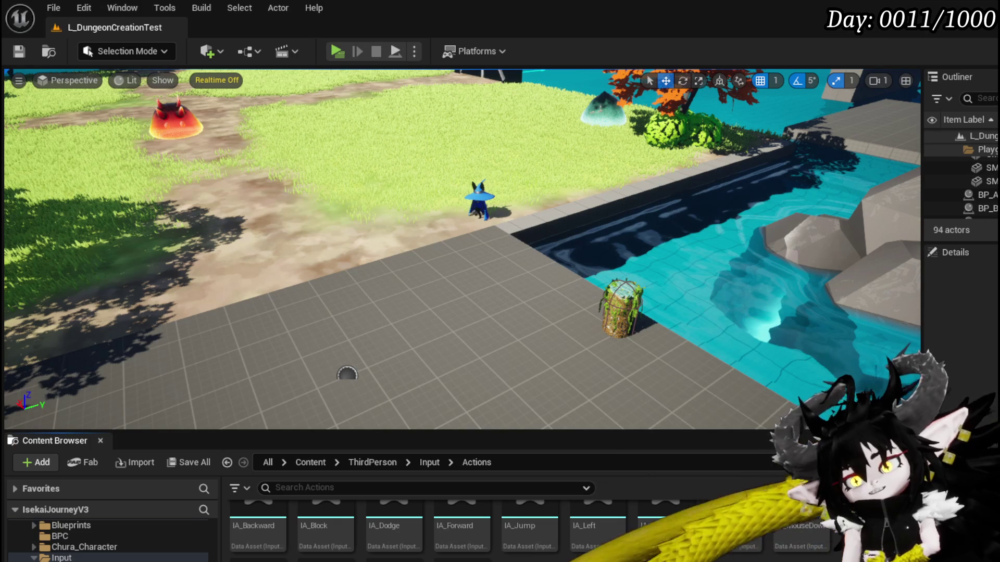
scroll(521, 531, up, 1)
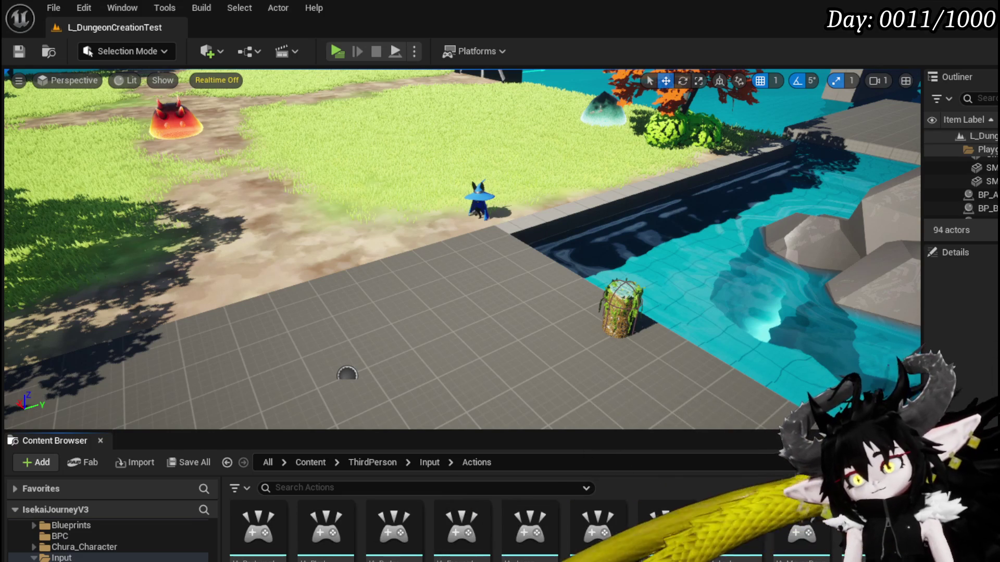
scroll(521, 526, down, 1)
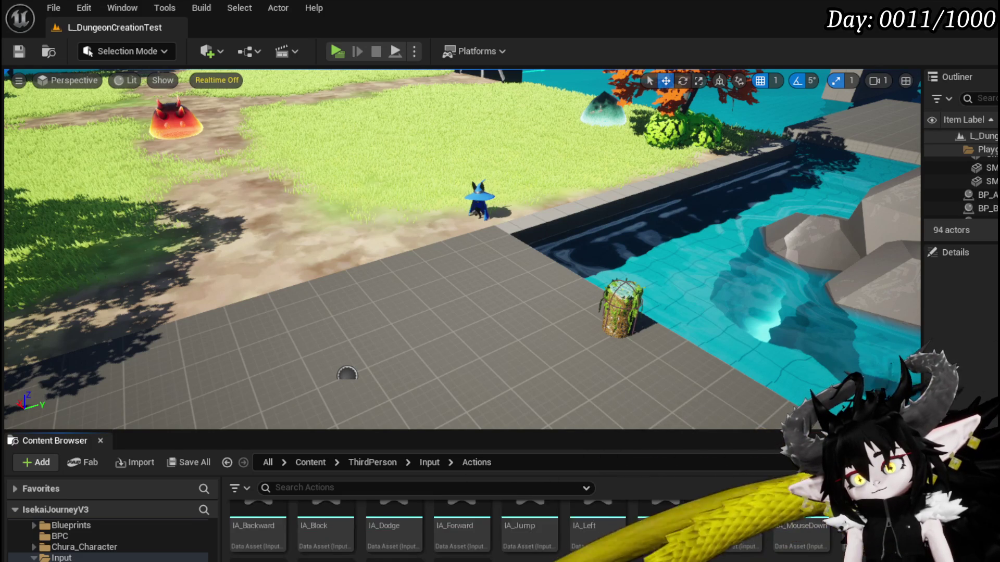
scroll(521, 531, up, 1)
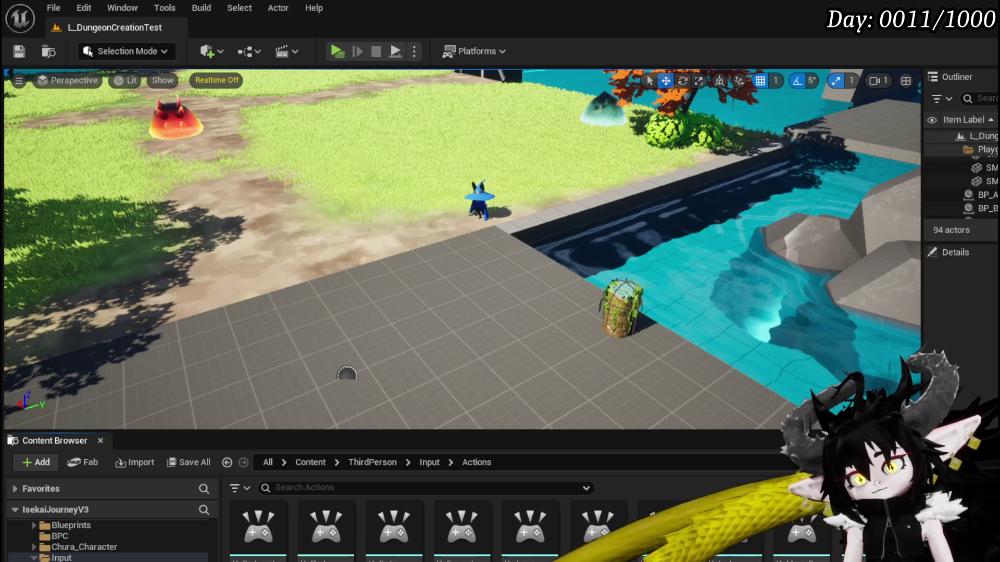
click(428, 462)
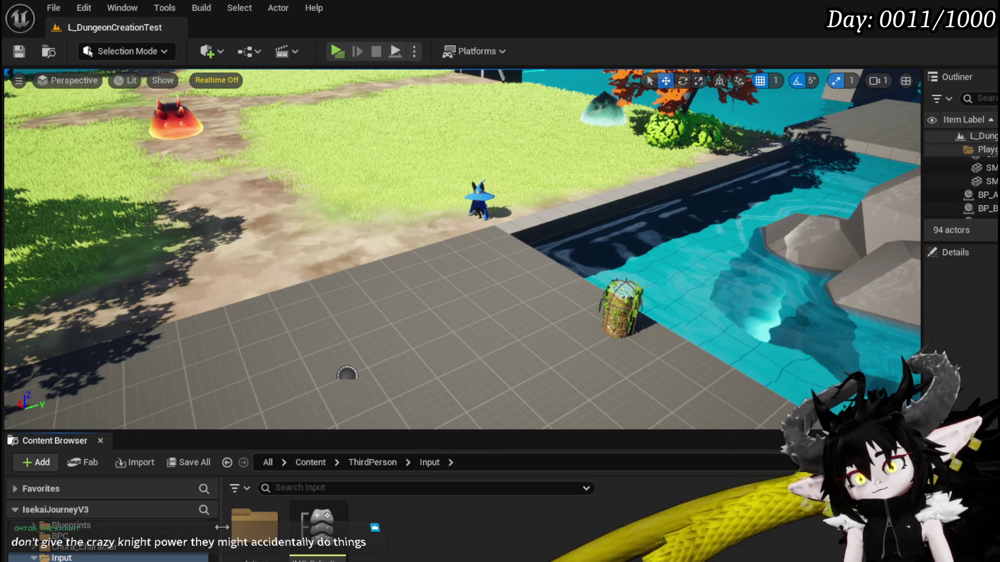
double_click(255, 525)
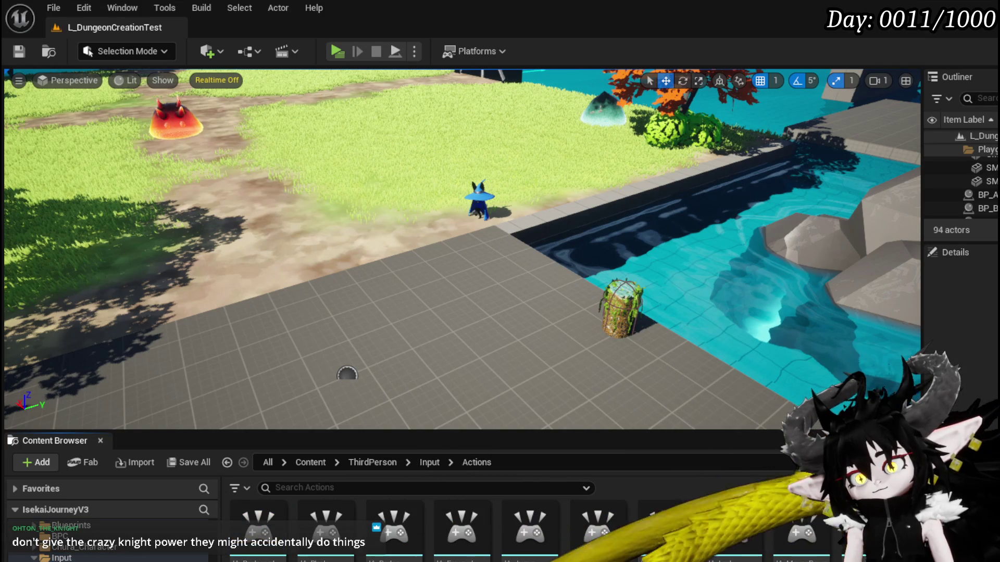
double_click(326, 528)
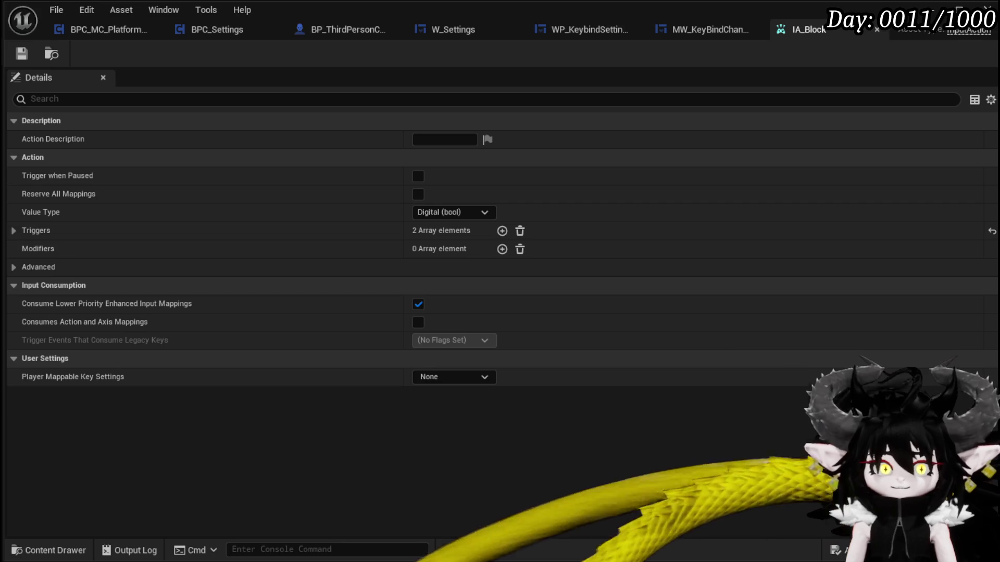
- Enable Player Mappable Key Settings on IA_Block, entering Jump as the name and display name
click(433, 378)
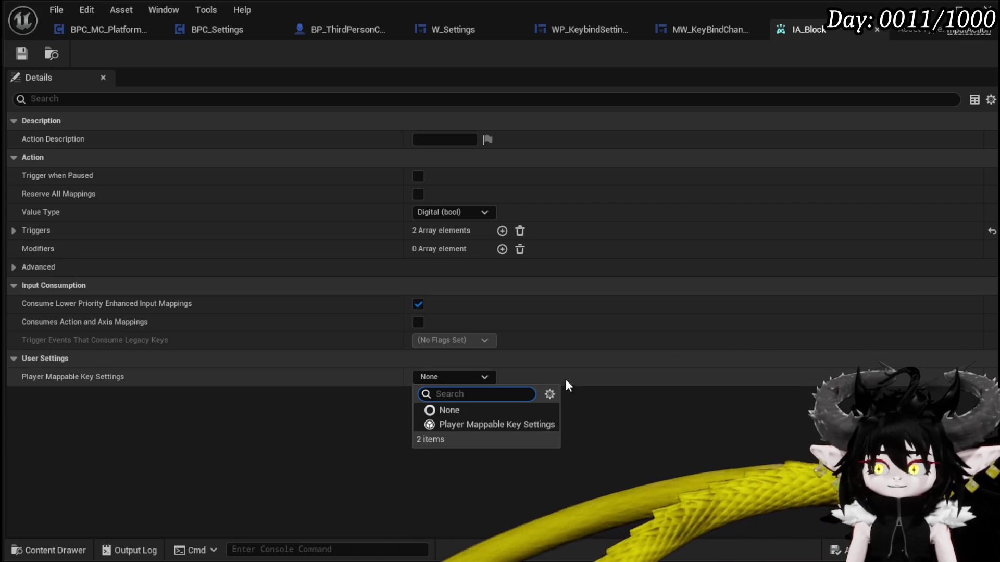
click(495, 424)
click(13, 377)
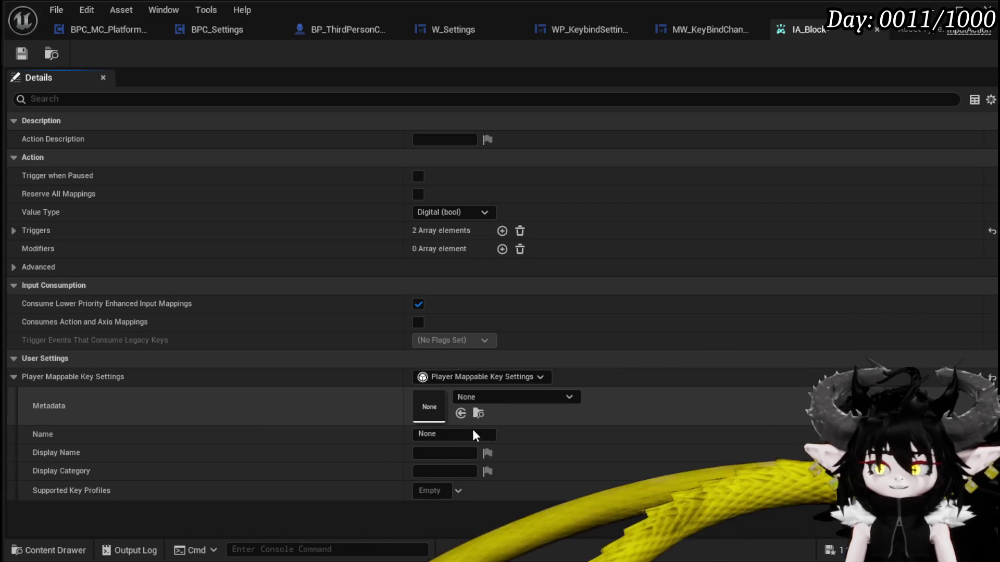
click(448, 435)
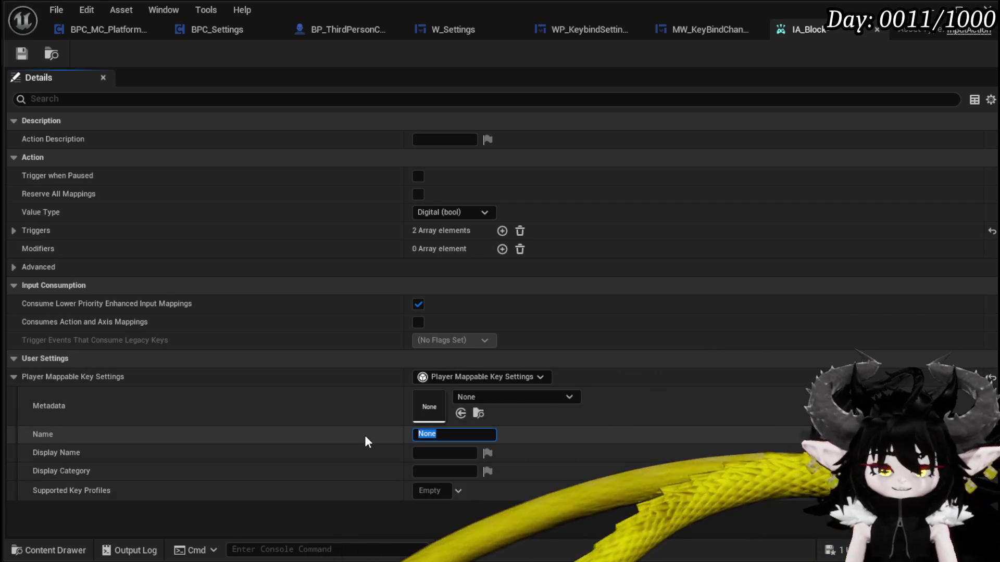
text(Jump)
key(Return)
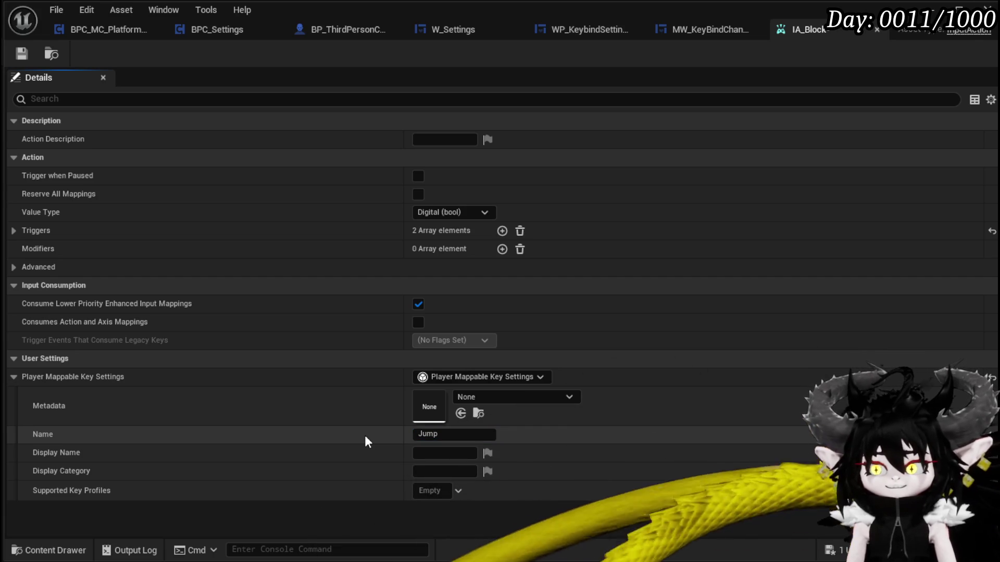
click(421, 453)
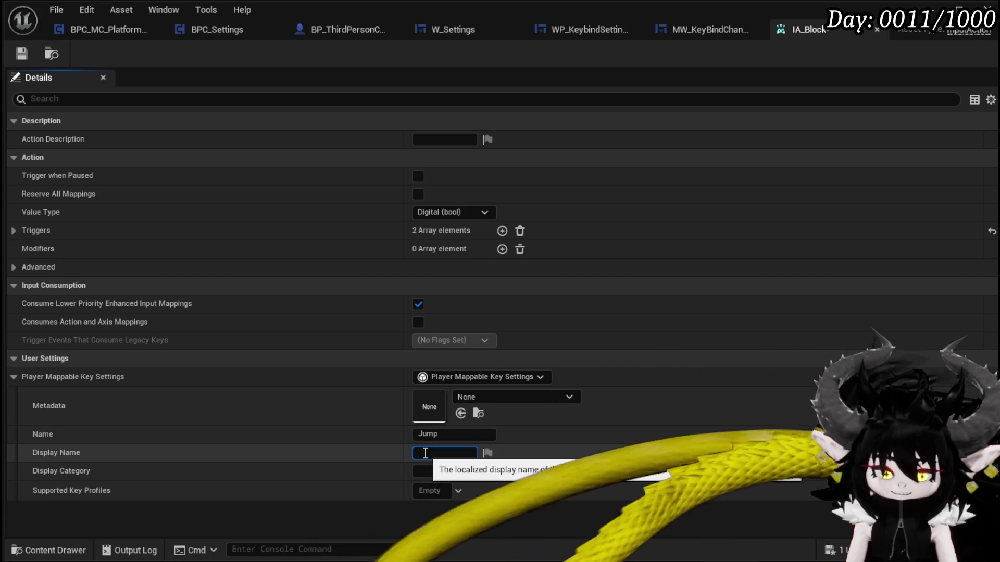
text(Jump)
key(Return)
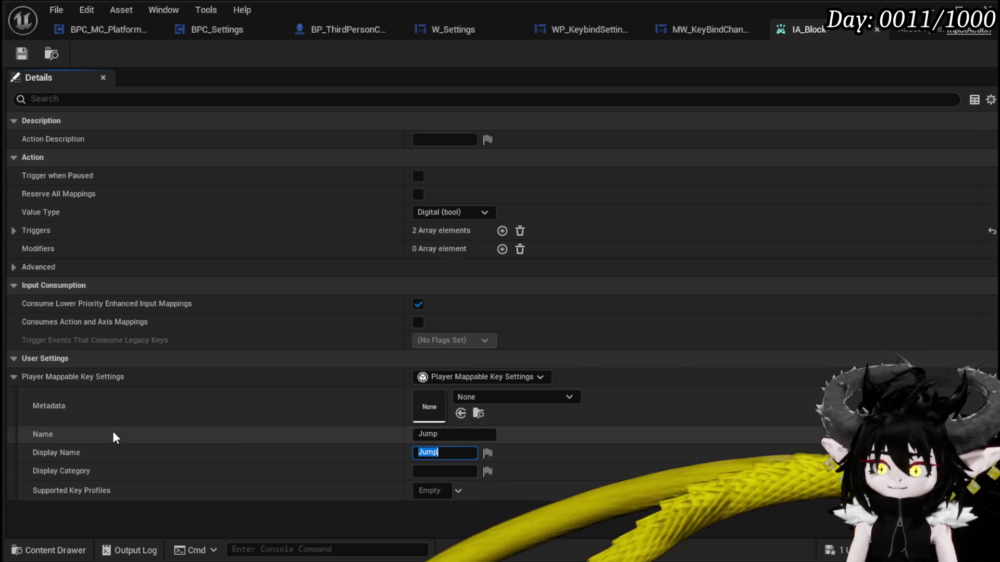
- Change the mapping name and display name to Block and save IA_Block
click(456, 435)
text(Block)
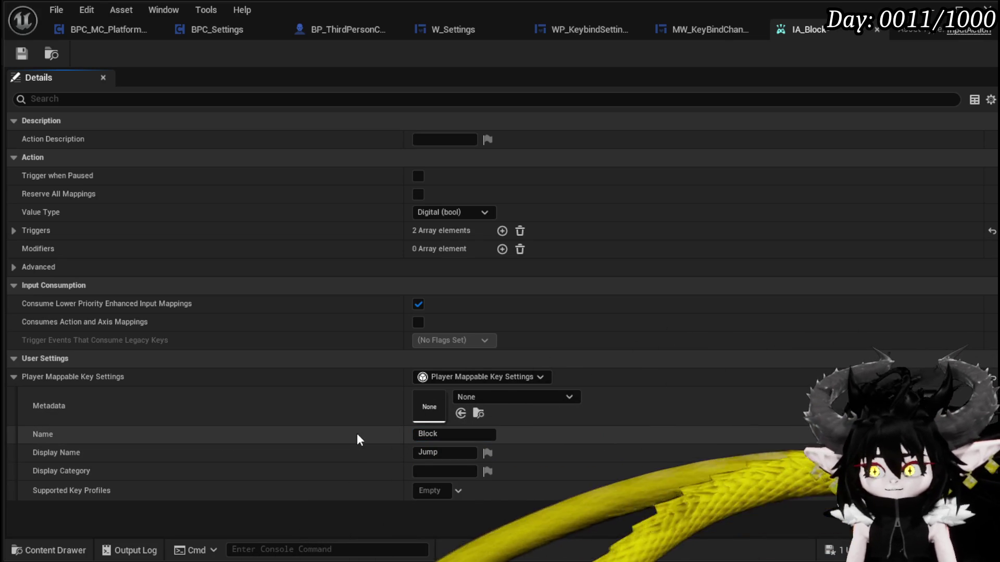
click(427, 451)
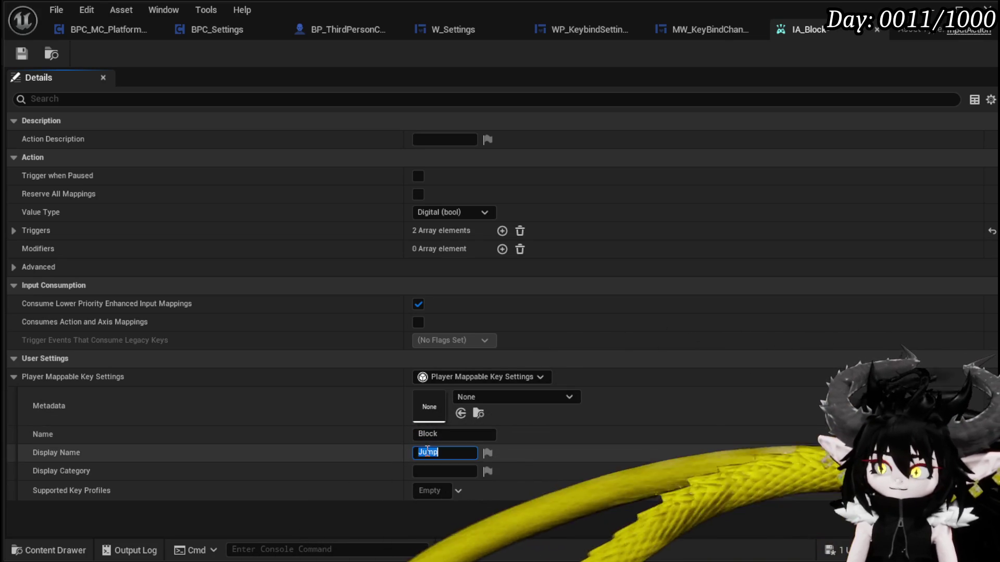
text(Block)
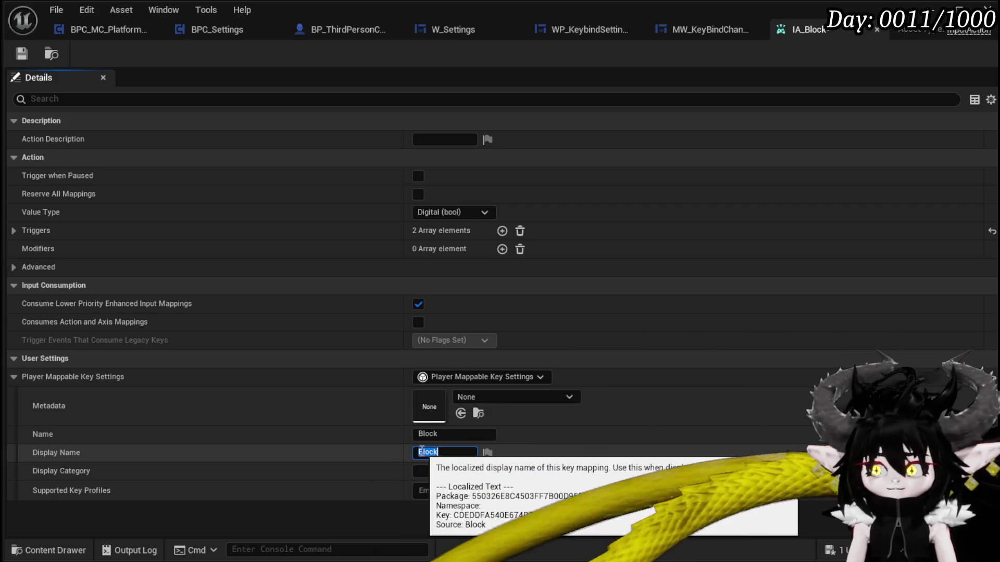
key(Return)
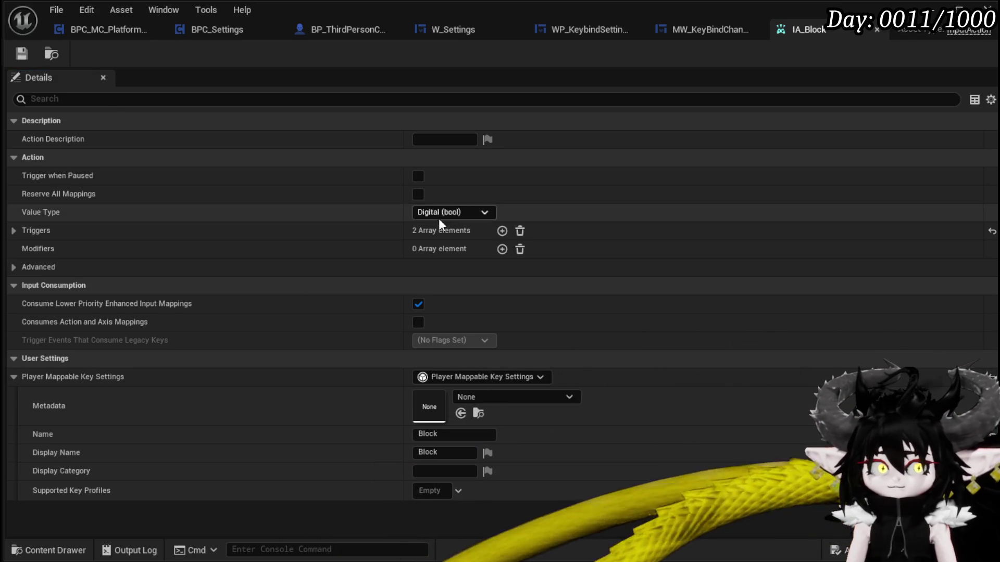
click(21, 54)
click(945, 7)
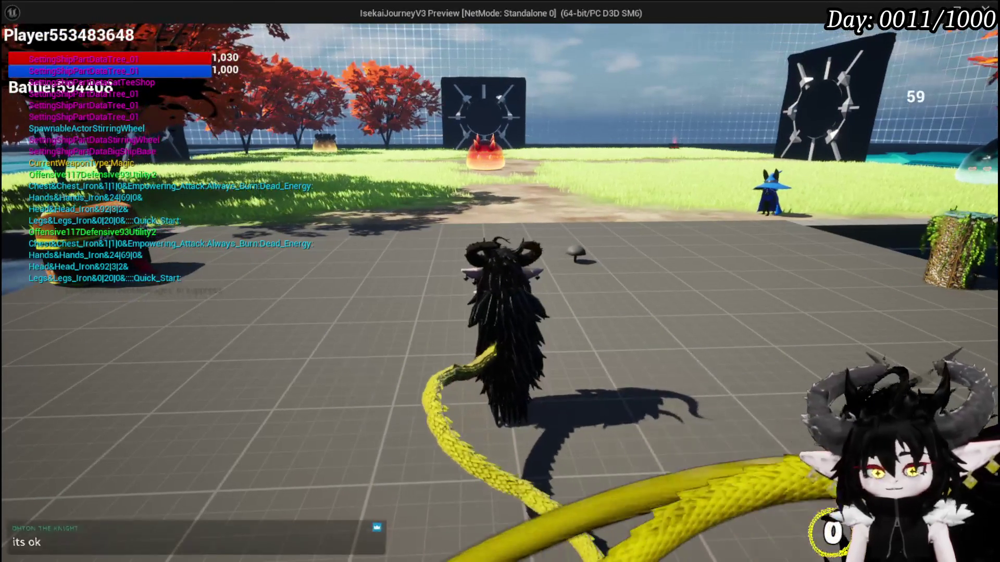
- Stop the game preview, then briefly reopen IA_Block before going back to the level editor
key(Escape)
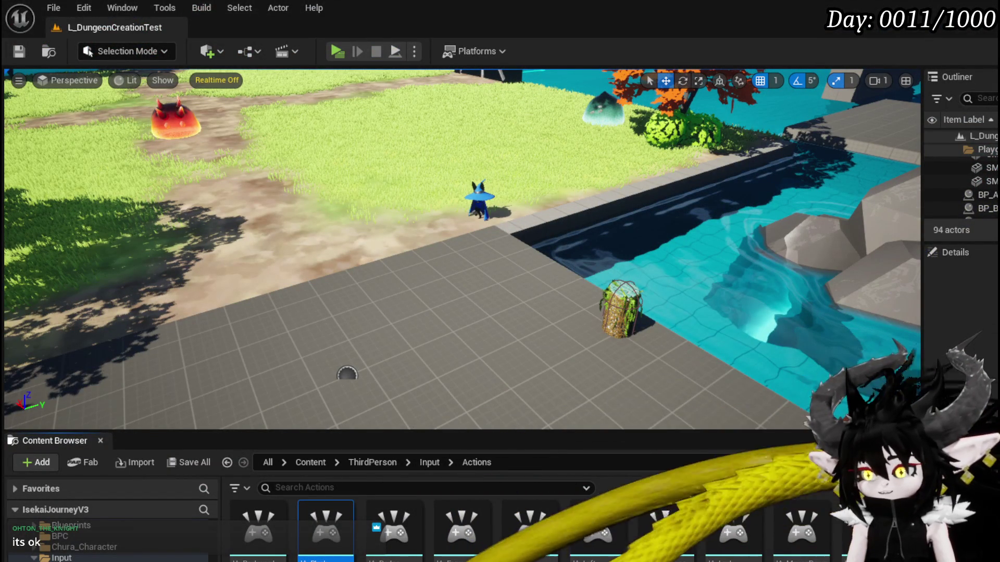
double_click(325, 531)
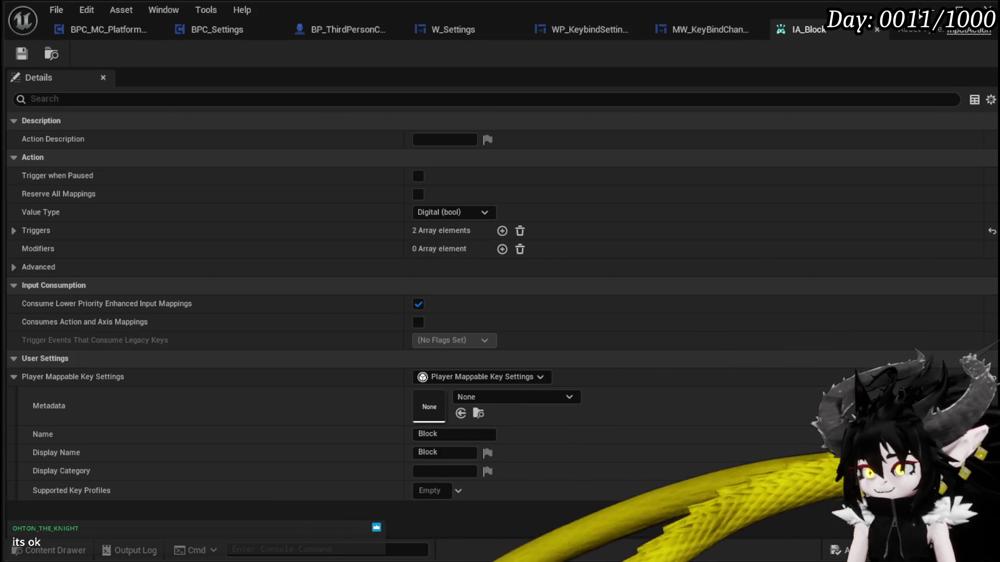
click(930, 9)
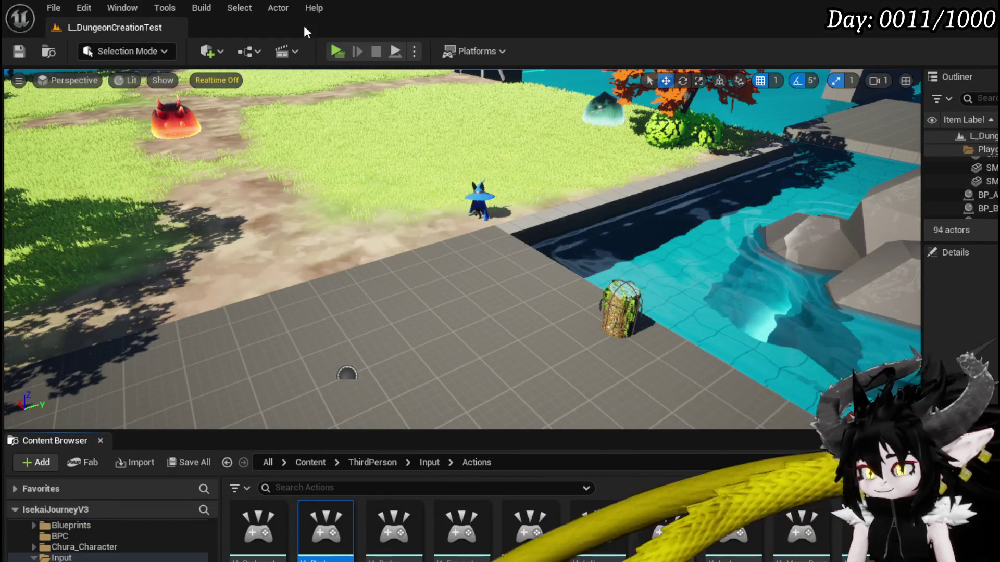
- Play in editor, open Settings > Key Binds, find the panel still empty, and stop the session
click(336, 51)
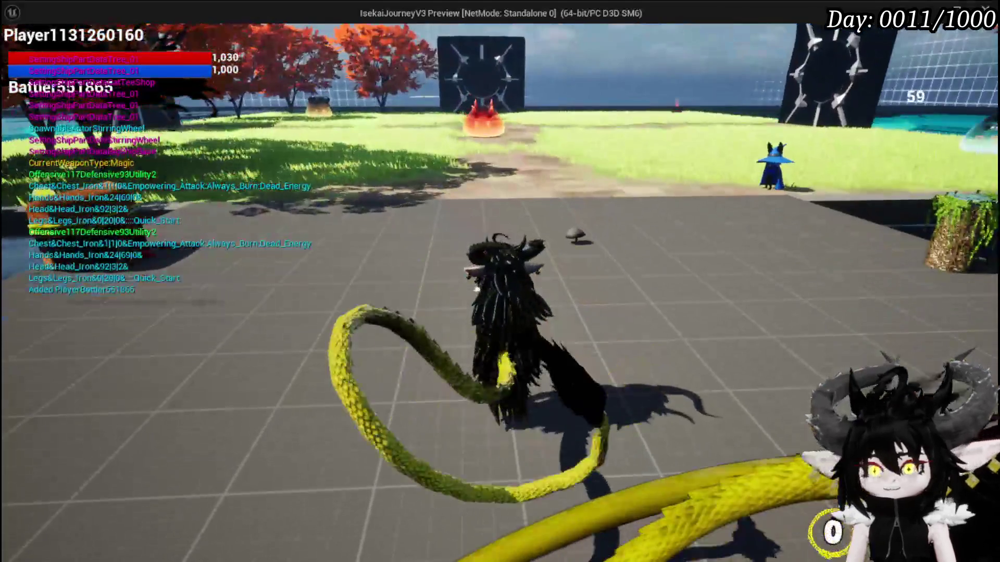
key(Escape)
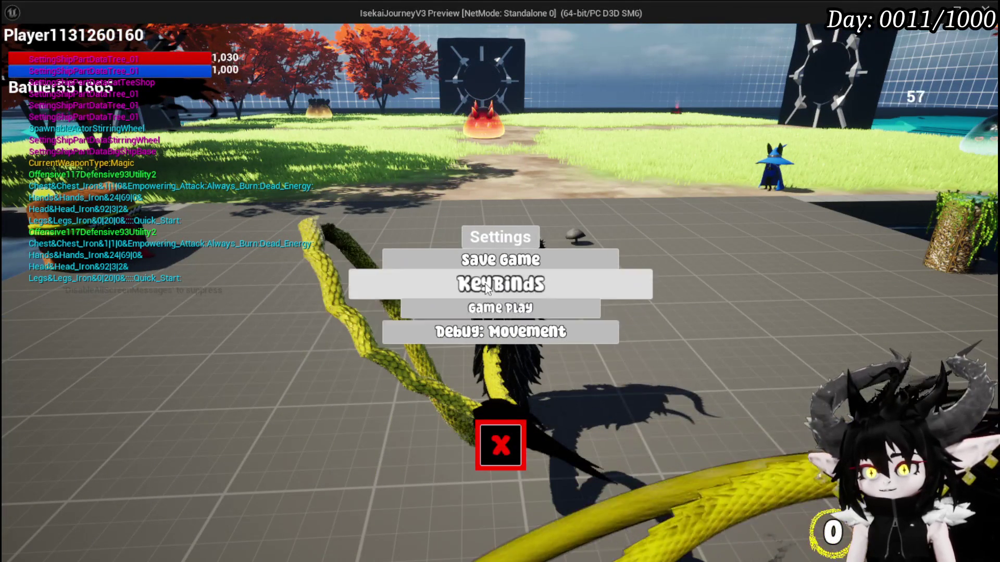
click(485, 283)
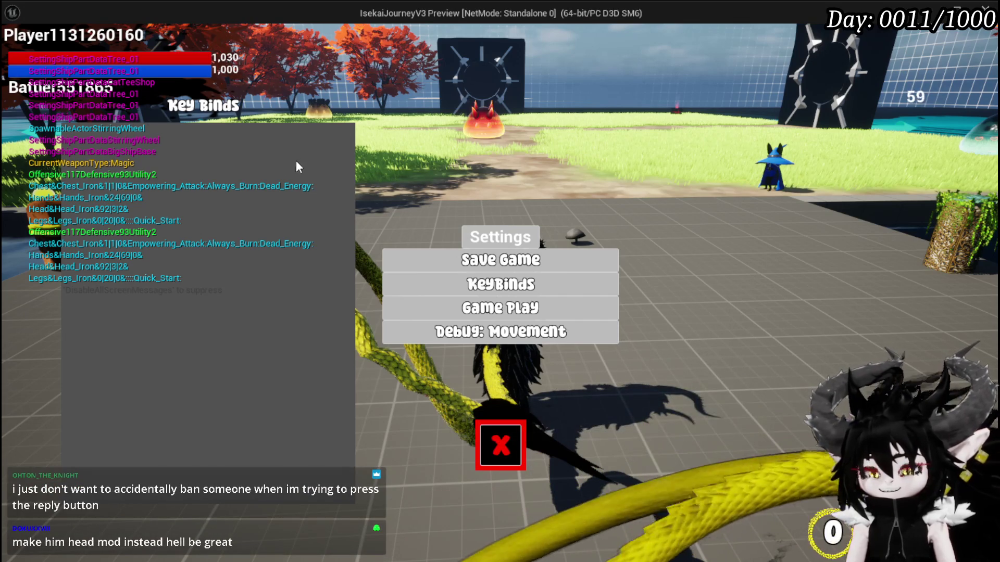
key(Escape)
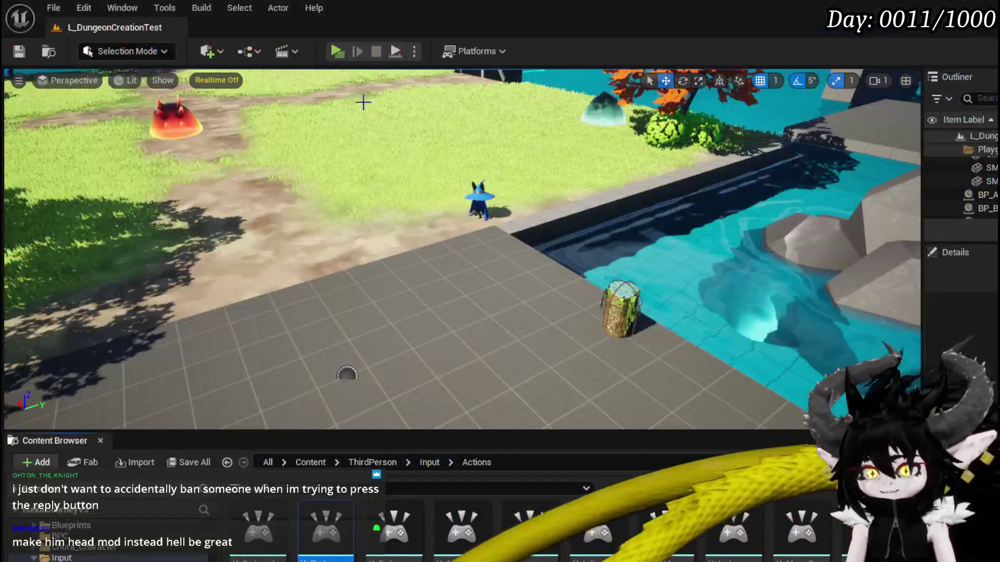
- Save the level and reopen the IA_Block input action
click(15, 52)
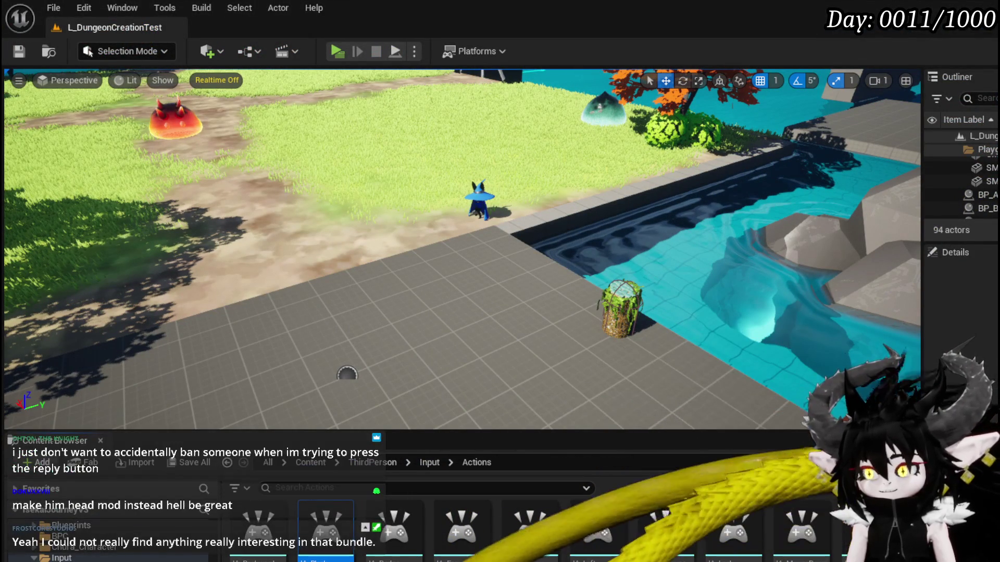
double_click(326, 531)
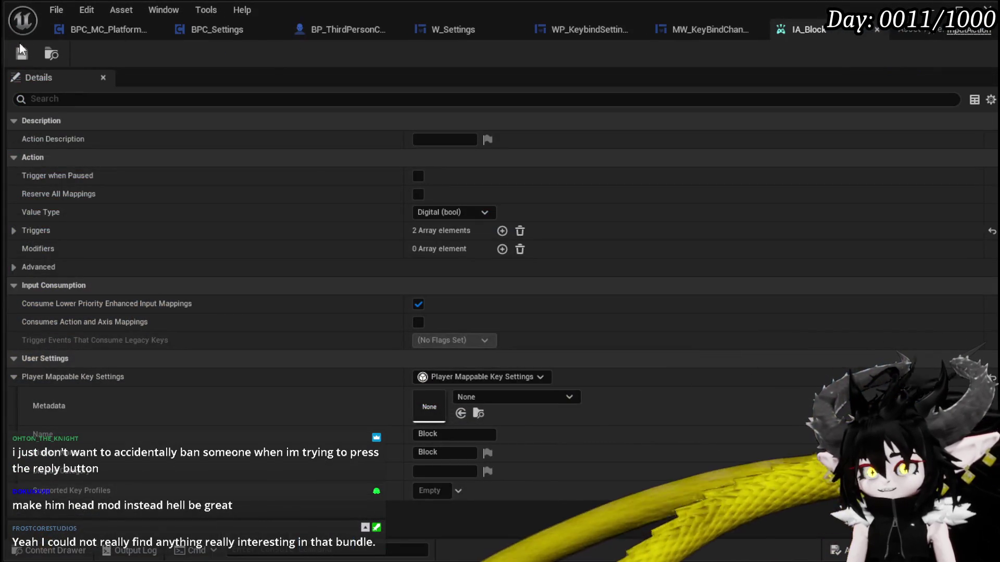
click(698, 26)
- Move MW_KeyBindChangeSlot's four construct graph nodes up and right, then save the blueprint
mouse_move(754, 152)
mouse_down()
mouse_move(563, 169)
mouse_move(557, 143)
mouse_up()
scroll(128, 160, up, 3)
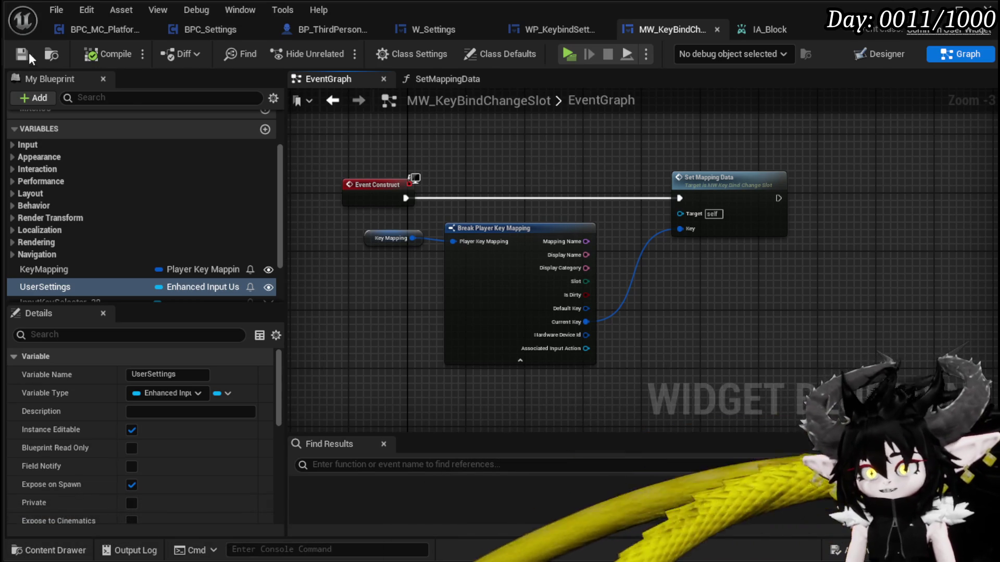
drag(426, 171, 475, 185)
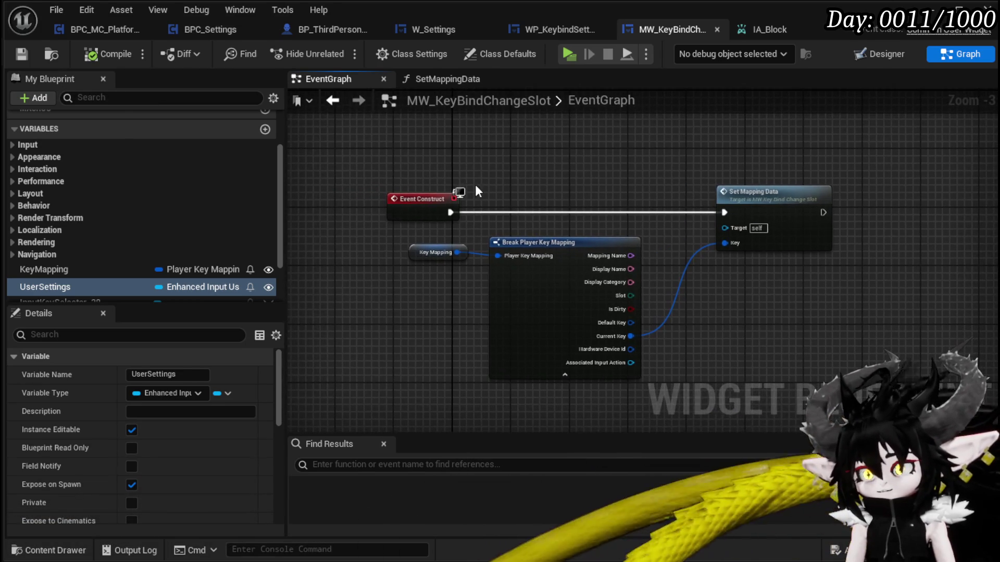
scroll(430, 270, up, 3)
drag(408, 255, 417, 258)
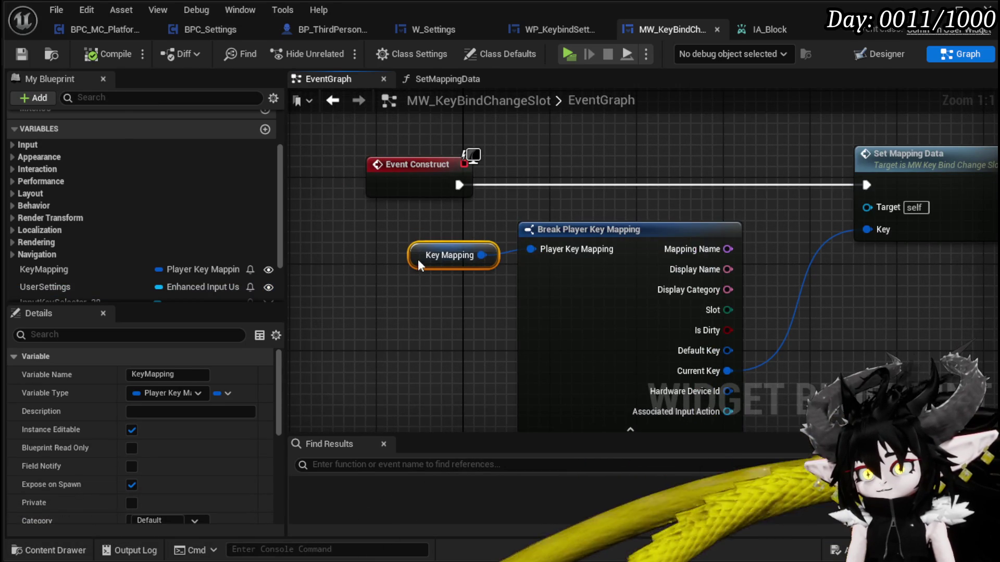
click(563, 210)
scroll(562, 210, down, 1)
drag(487, 221, 554, 220)
scroll(553, 221, down, 1)
mouse_move(515, 174)
mouse_down()
mouse_move(481, 210)
mouse_move(442, 197)
mouse_move(468, 225)
mouse_move(459, 220)
mouse_up()
drag(353, 142, 817, 343)
mouse_move(361, 194)
mouse_down()
mouse_move(386, 169)
mouse_move(380, 163)
mouse_up()
click(373, 202)
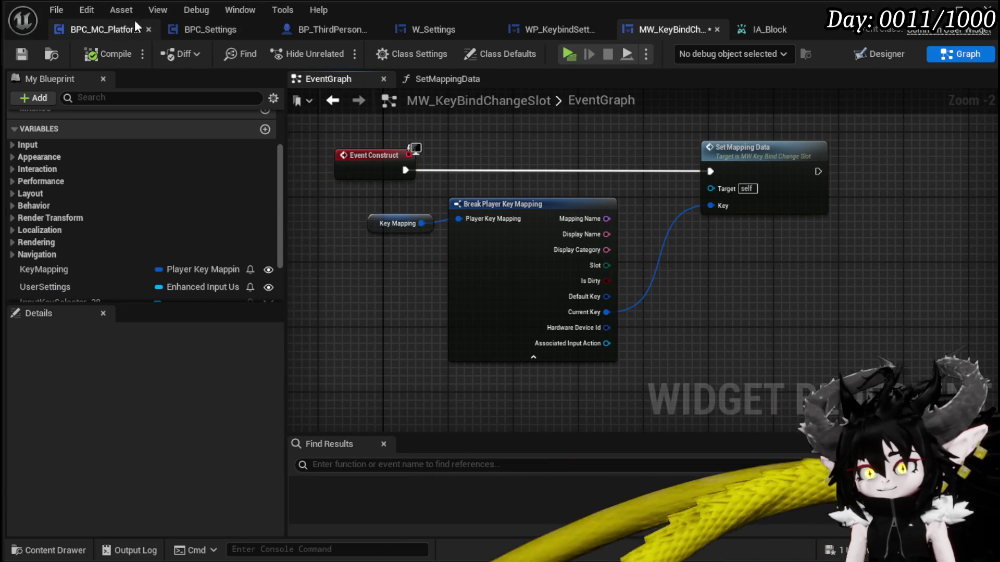
click(21, 54)
drag(536, 150, 552, 173)
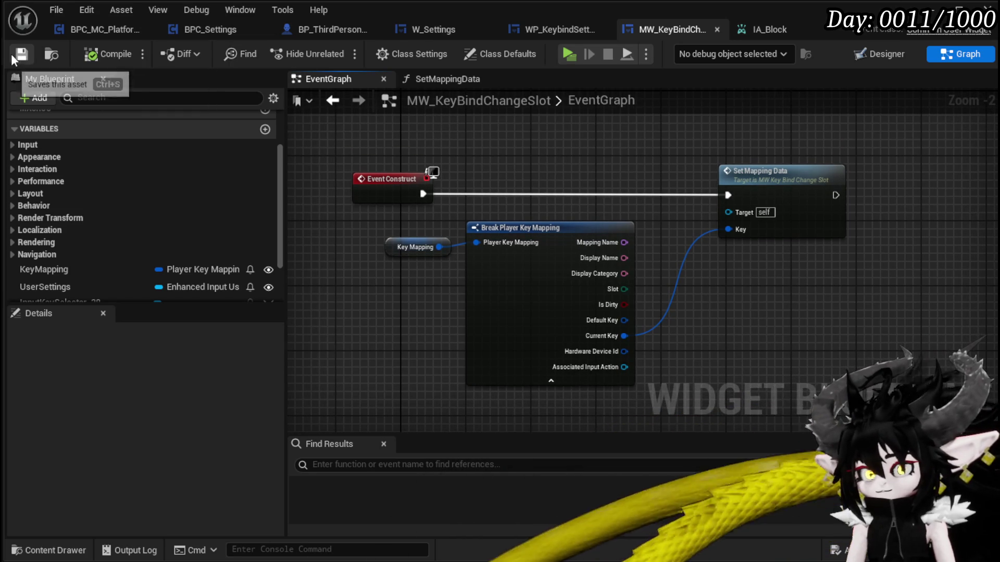
click(539, 25)
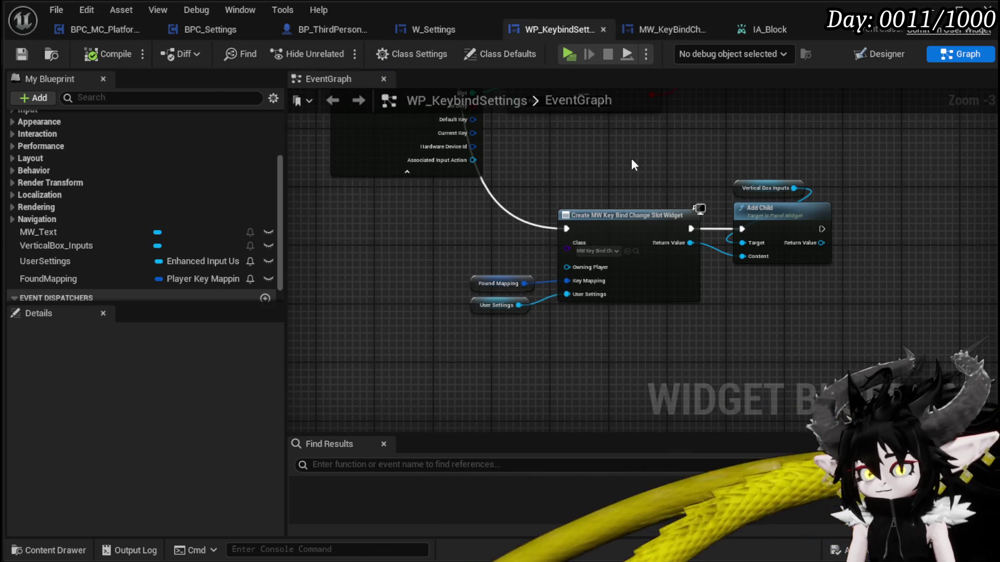
drag(631, 160, 630, 291)
scroll(630, 291, down, 2)
mouse_move(292, 284)
mouse_down()
mouse_move(464, 306)
mouse_move(739, 292)
mouse_move(654, 281)
mouse_move(828, 279)
mouse_move(431, 252)
mouse_move(473, 178)
mouse_move(573, 154)
mouse_move(383, 147)
mouse_up()
scroll(446, 167, up, 4)
scroll(445, 163, down, 2)
drag(696, 330, 306, 284)
mouse_move(662, 339)
mouse_down()
mouse_move(542, 300)
mouse_move(308, 178)
mouse_up()
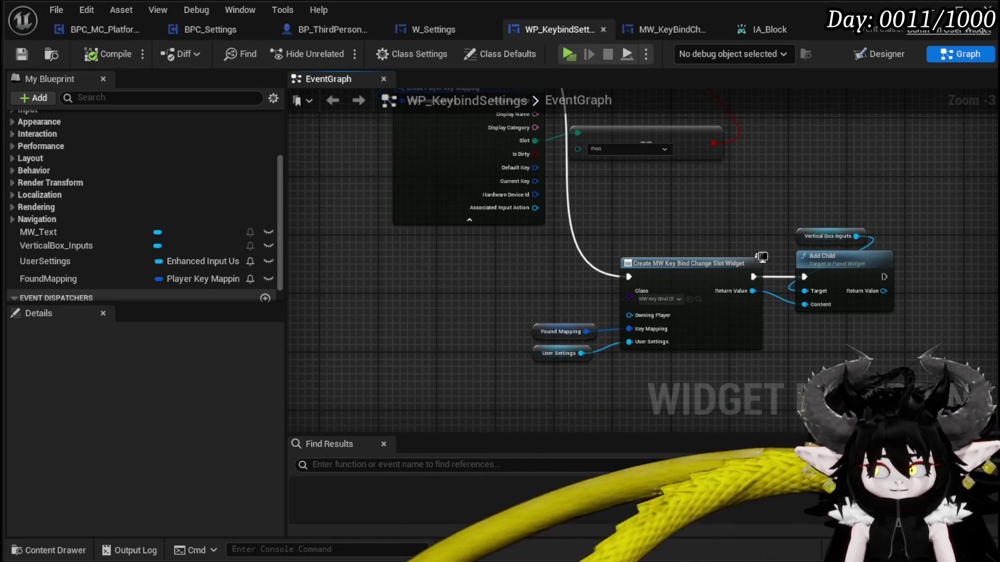
mouse_move(671, 188)
mouse_down()
mouse_move(671, 351)
mouse_move(632, 216)
mouse_move(813, 325)
mouse_move(997, 339)
mouse_up()
mouse_move(577, 326)
mouse_down()
mouse_move(841, 313)
mouse_move(729, 250)
mouse_move(703, 291)
mouse_move(833, 281)
mouse_move(700, 187)
mouse_move(698, 149)
mouse_up()
mouse_move(791, 224)
mouse_down()
mouse_move(546, 301)
mouse_move(521, 323)
mouse_move(513, 279)
mouse_move(486, 376)
mouse_up()
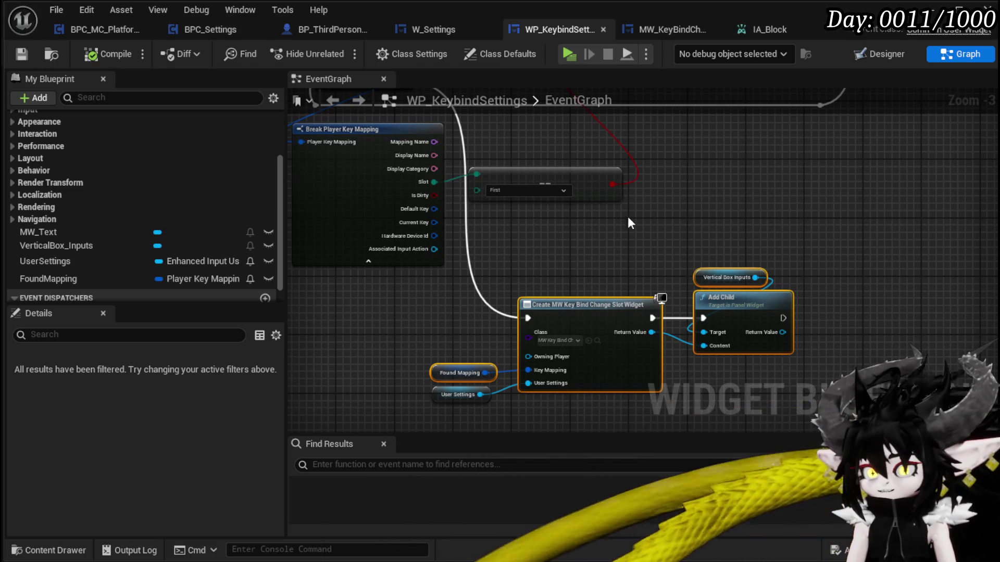
mouse_move(663, 232)
mouse_down()
mouse_move(679, 364)
mouse_move(871, 223)
mouse_move(659, 232)
mouse_move(653, 330)
mouse_move(655, 303)
mouse_move(789, 249)
mouse_up()
click(945, 8)
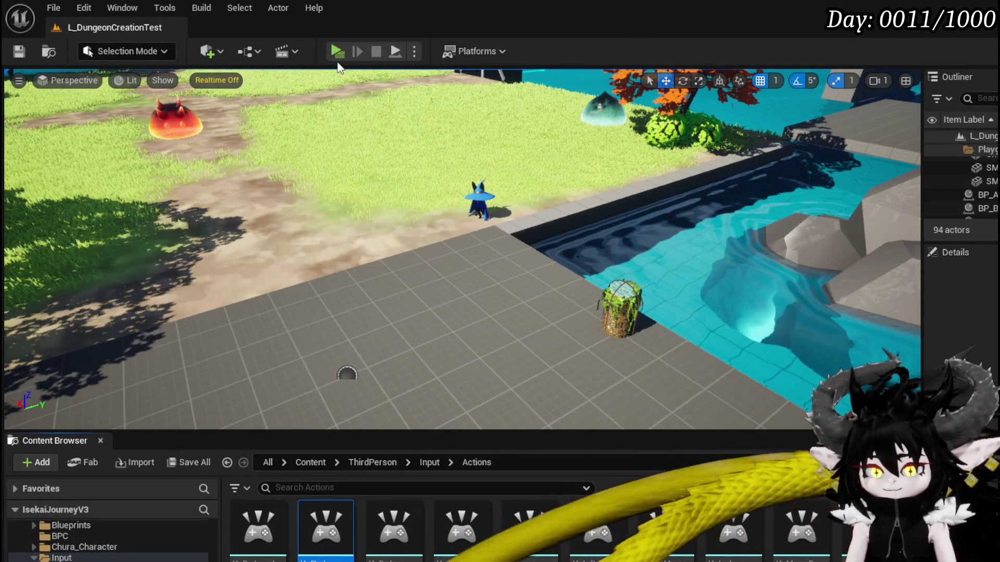
click(336, 52)
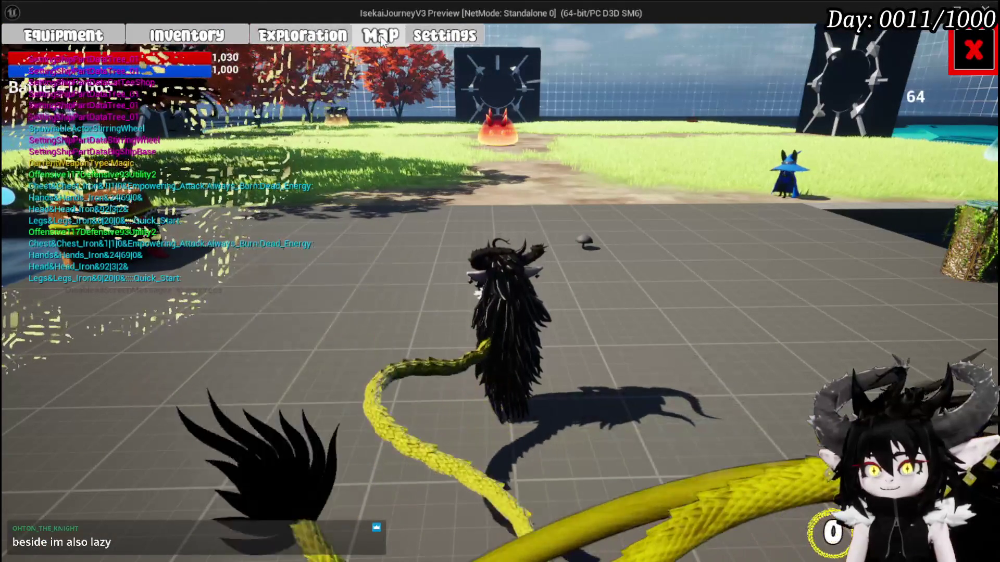
click(444, 35)
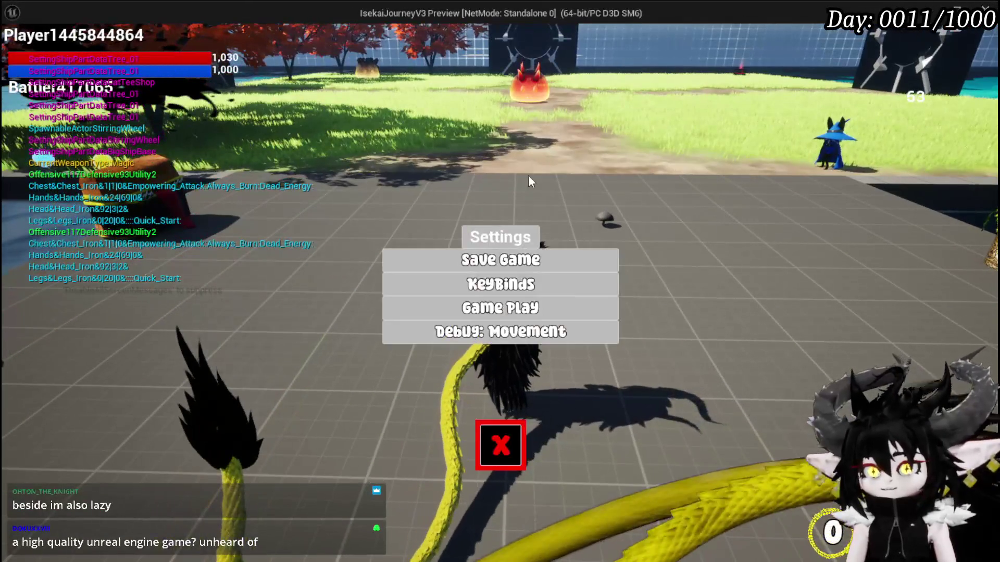
click(500, 284)
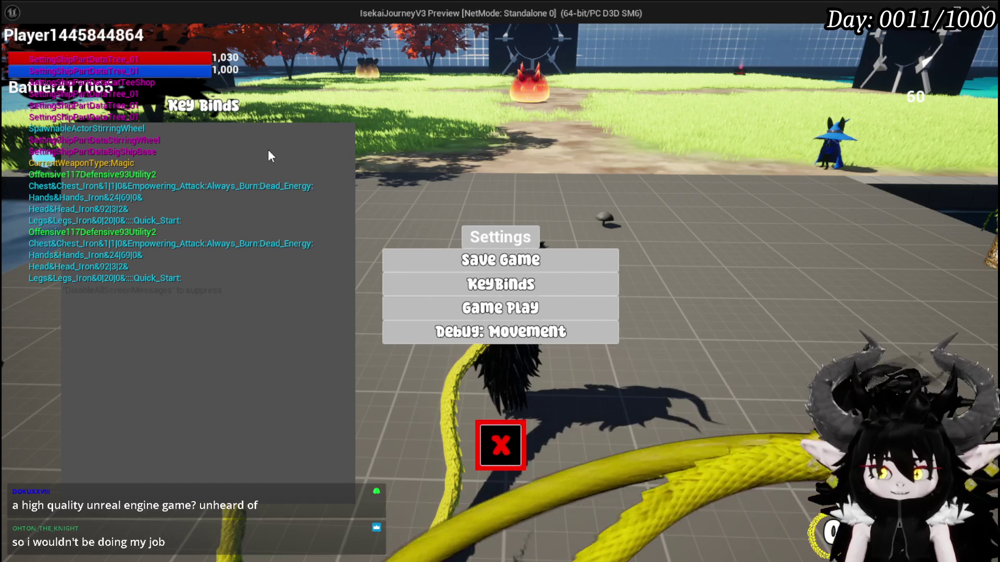
key(Escape)
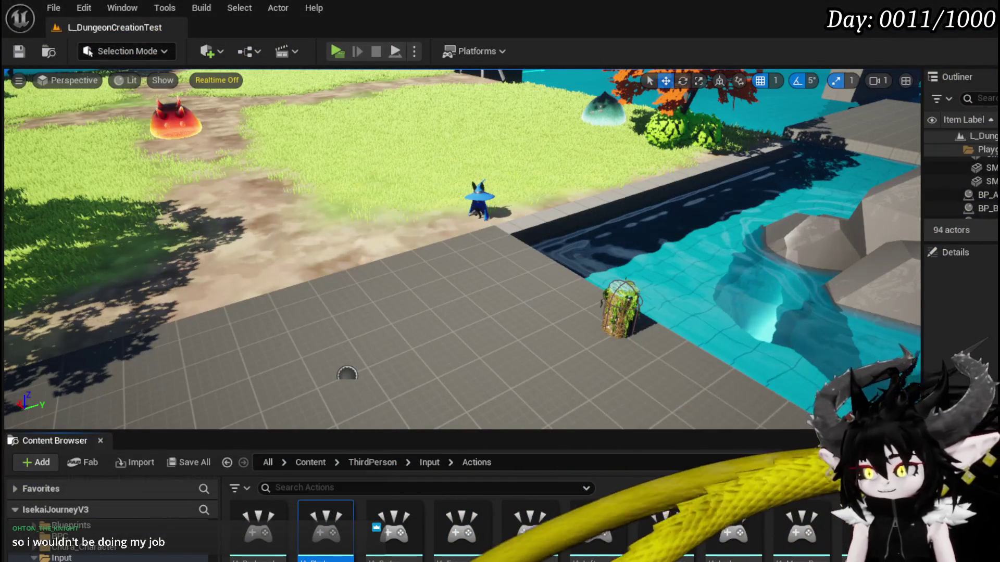
key(alt+Tab)
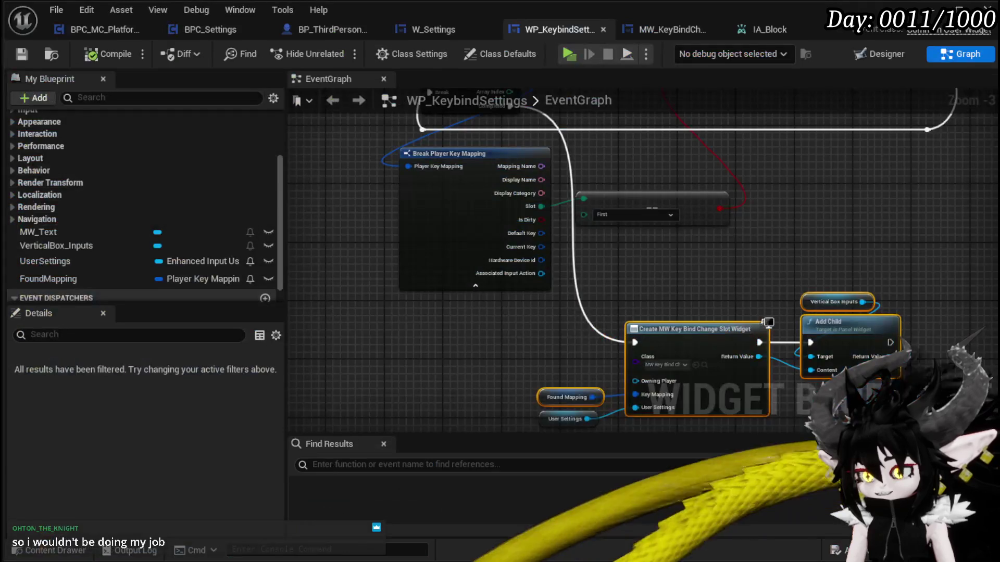
- Pan over the slot-creation nodes and move the Create Widget/Add Child group up and left
mouse_move(661, 294)
mouse_down()
mouse_move(520, 263)
mouse_move(547, 229)
mouse_move(636, 272)
mouse_move(630, 209)
mouse_move(623, 321)
mouse_move(661, 421)
mouse_move(728, 263)
mouse_move(703, 230)
mouse_move(610, 252)
mouse_up()
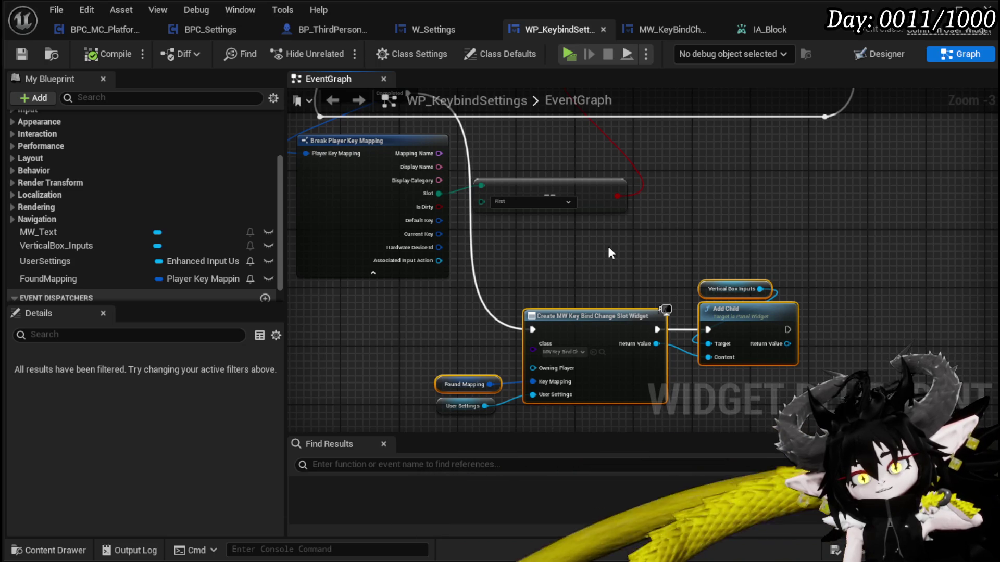
mouse_move(610, 252)
mouse_down()
mouse_move(644, 307)
mouse_move(584, 250)
mouse_move(542, 283)
mouse_move(527, 335)
mouse_move(583, 180)
mouse_up()
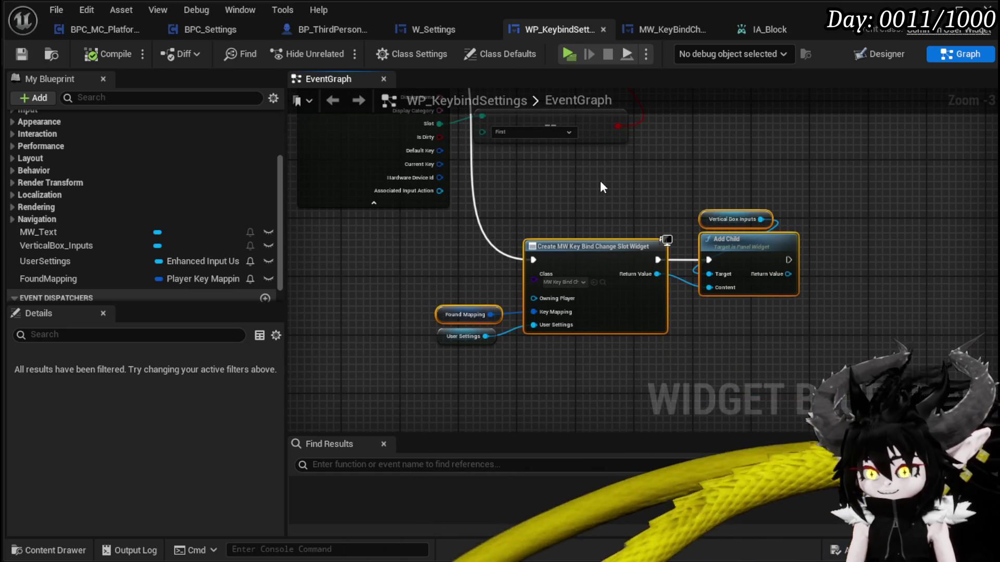
drag(601, 187, 677, 254)
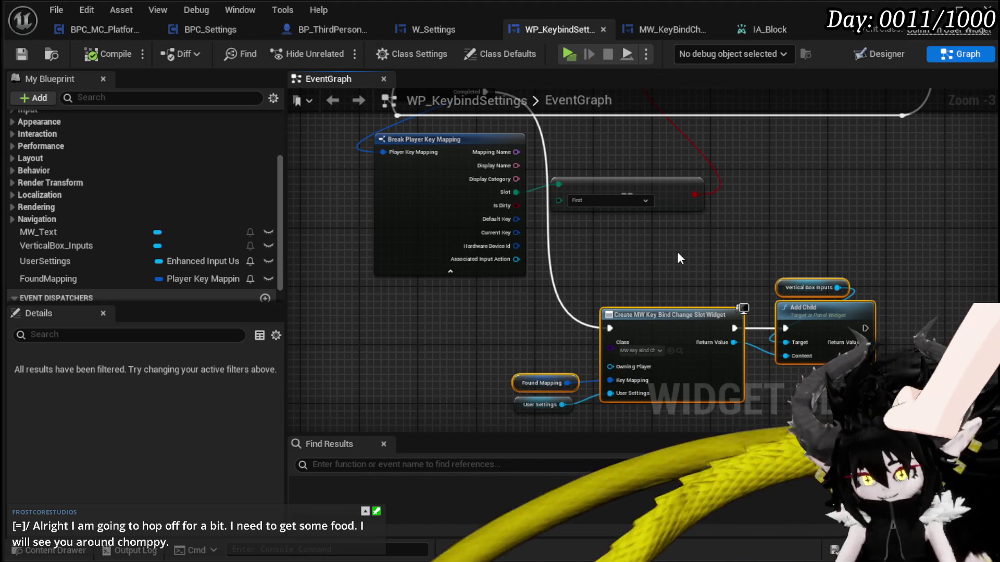
mouse_move(679, 239)
mouse_down()
mouse_move(608, 331)
mouse_move(603, 357)
mouse_move(725, 319)
mouse_move(716, 313)
mouse_up()
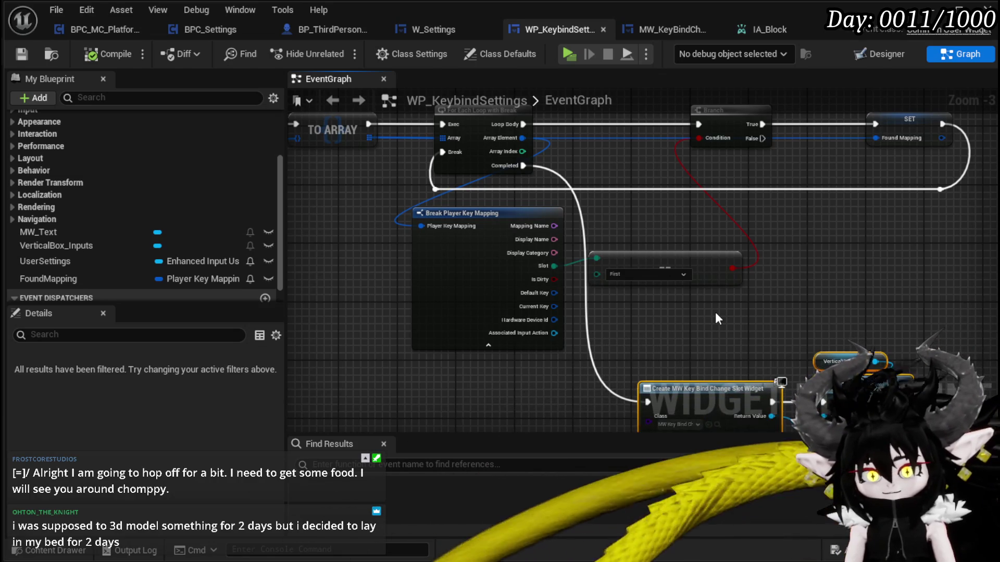
mouse_move(715, 312)
mouse_down()
mouse_move(560, 275)
mouse_move(534, 263)
mouse_move(523, 232)
mouse_up()
mouse_move(743, 292)
mouse_down()
mouse_move(760, 234)
mouse_move(707, 237)
mouse_up()
click(644, 191)
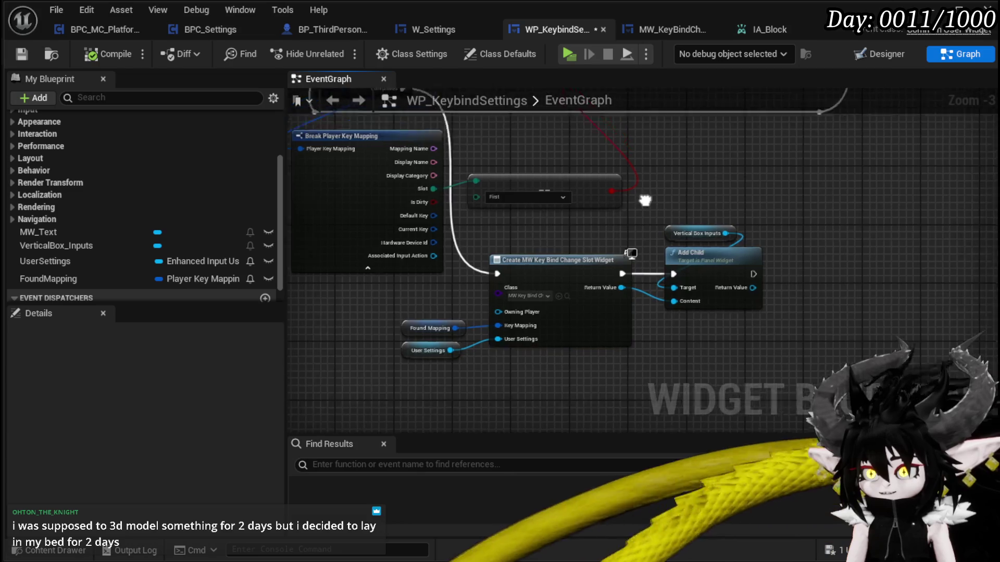
- Pan to the TO ARRAY and For Each Loop nodes and nudge Break Player Key Mapping
drag(642, 185, 663, 361)
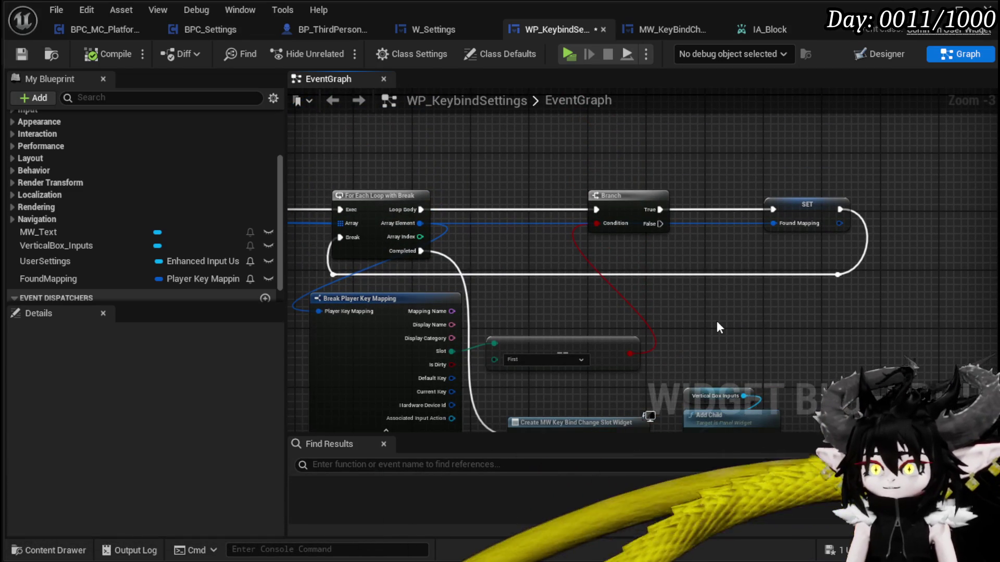
drag(649, 416, 670, 307)
drag(687, 224, 791, 244)
drag(572, 261, 716, 279)
mouse_move(482, 261)
mouse_down()
mouse_move(664, 293)
mouse_move(350, 252)
mouse_up()
drag(504, 217, 493, 215)
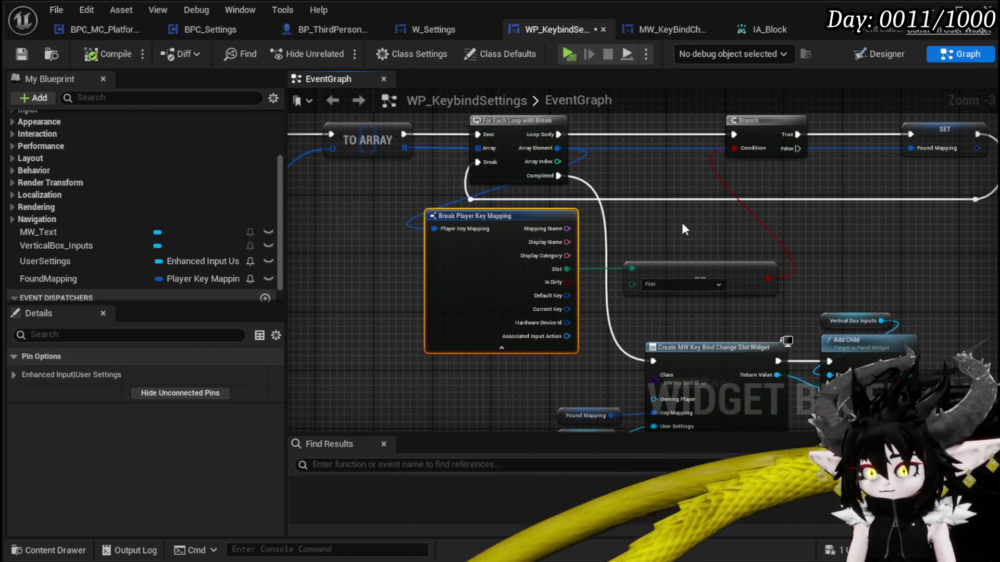
- Save WP_KeybindSettings with Ctrl+Shift+S, choosing Save Selected
drag(679, 228, 523, 205)
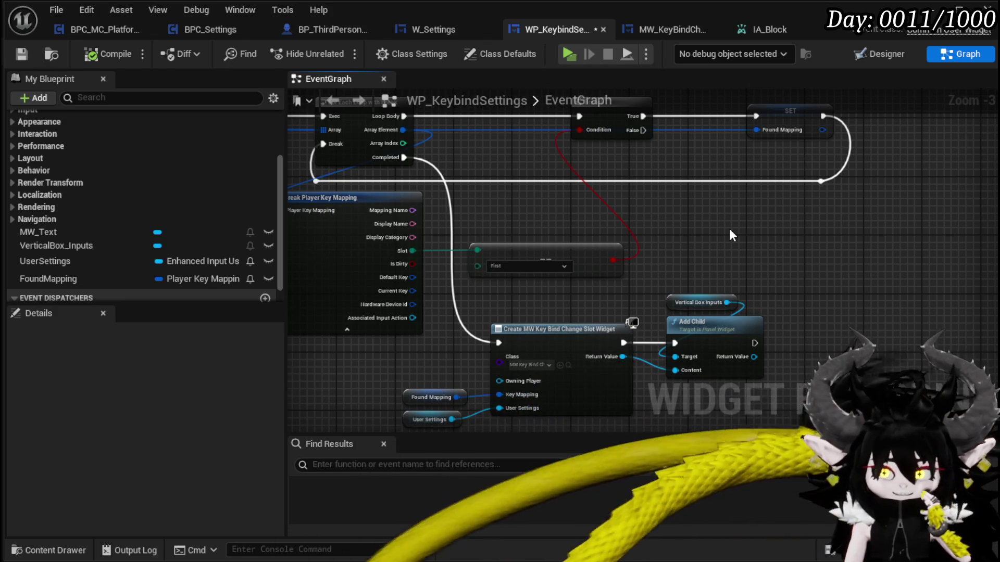
mouse_move(729, 233)
mouse_down()
mouse_move(638, 203)
mouse_move(643, 217)
mouse_move(670, 223)
mouse_up()
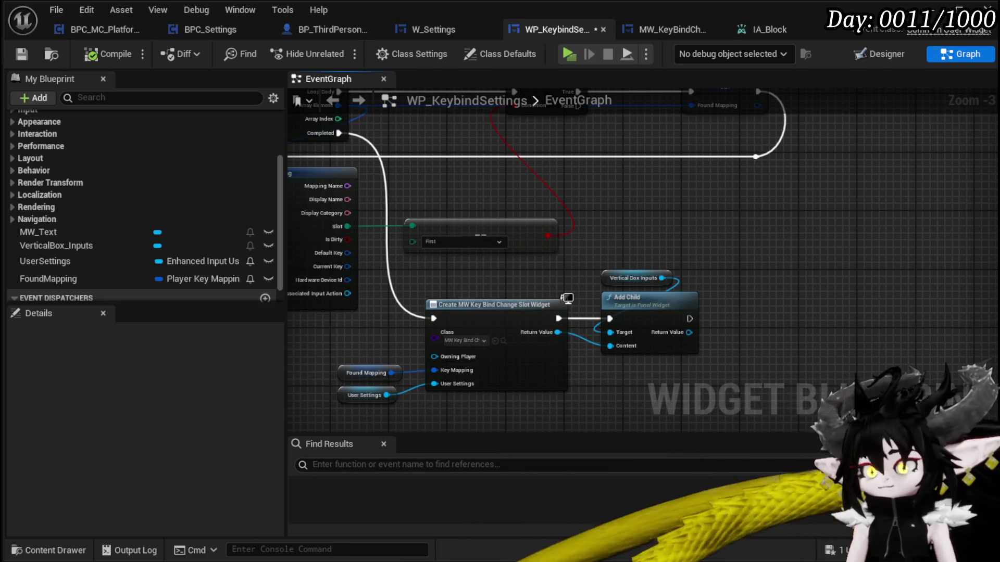
key(ctrl+shift+s)
click(752, 510)
- Widen the graph area, save again, and pan over the Event Construct chain and loop nodes
drag(779, 276, 876, 260)
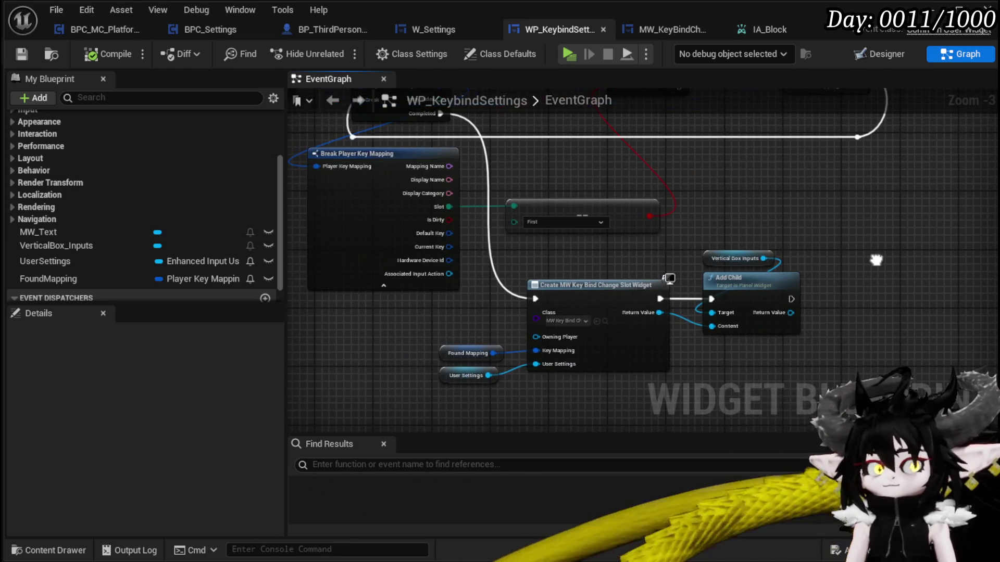
mouse_move(716, 245)
mouse_down()
mouse_move(739, 322)
mouse_move(784, 275)
mouse_move(763, 287)
mouse_up()
drag(285, 292, 197, 291)
drag(210, 290, 213, 291)
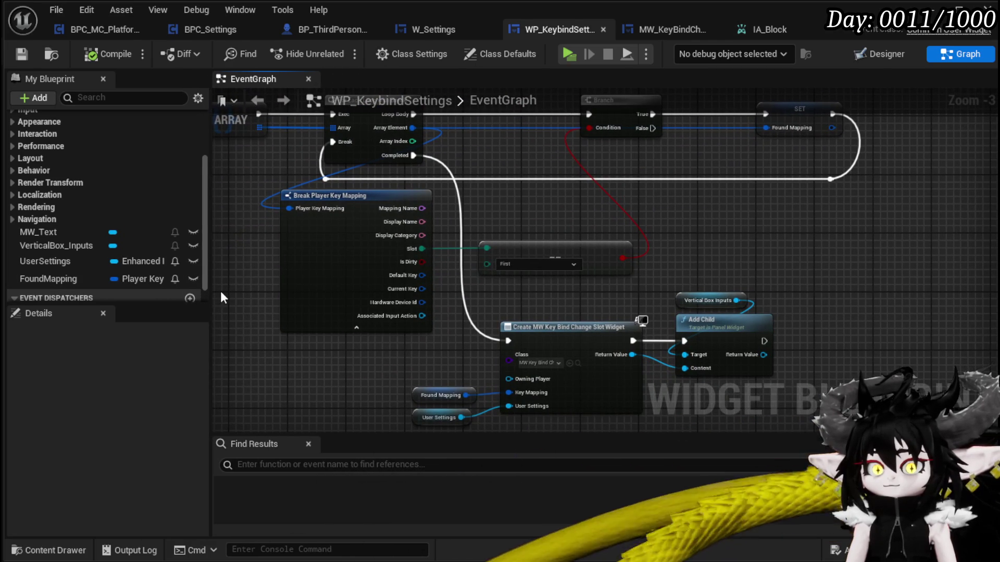
scroll(571, 330, down, 1)
mouse_move(571, 330)
mouse_down()
mouse_move(359, 260)
mouse_move(582, 248)
mouse_move(635, 235)
mouse_up()
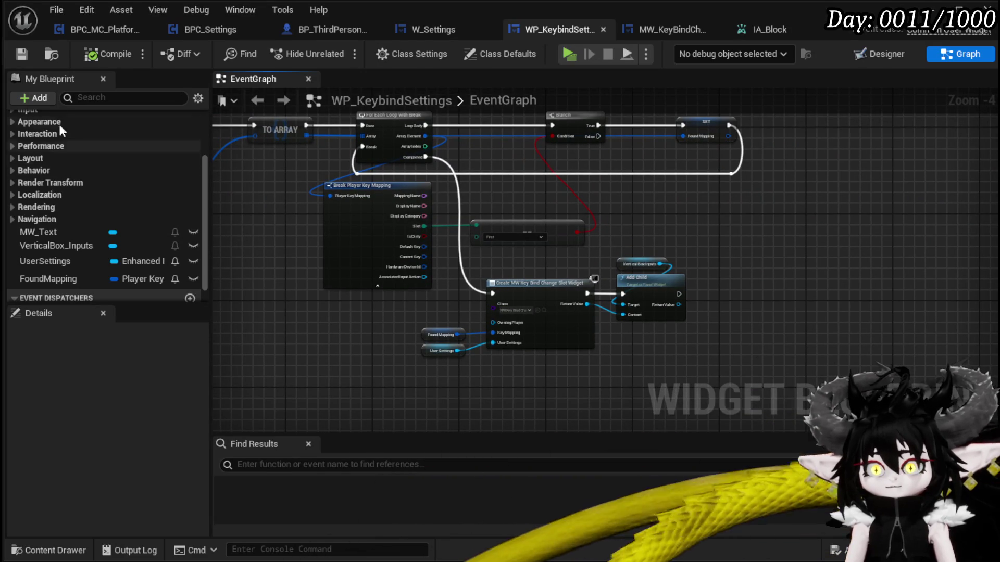
click(21, 55)
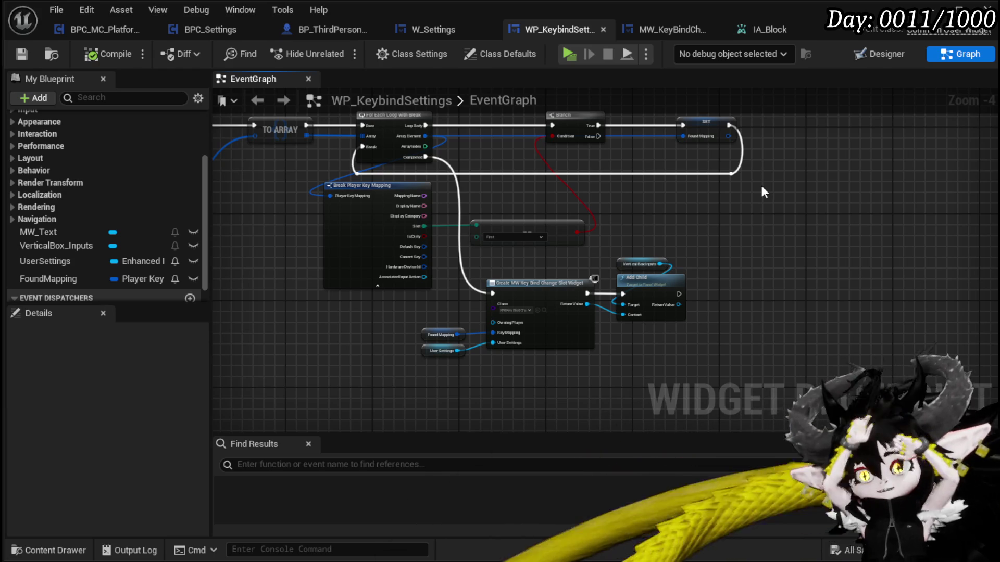
mouse_move(761, 191)
mouse_down()
mouse_move(721, 175)
mouse_move(742, 188)
mouse_move(759, 281)
mouse_move(575, 305)
mouse_move(400, 255)
mouse_move(260, 276)
mouse_move(808, 256)
mouse_up()
mouse_move(560, 277)
mouse_down()
mouse_move(608, 277)
mouse_move(391, 230)
mouse_move(443, 235)
mouse_move(283, 228)
mouse_up()
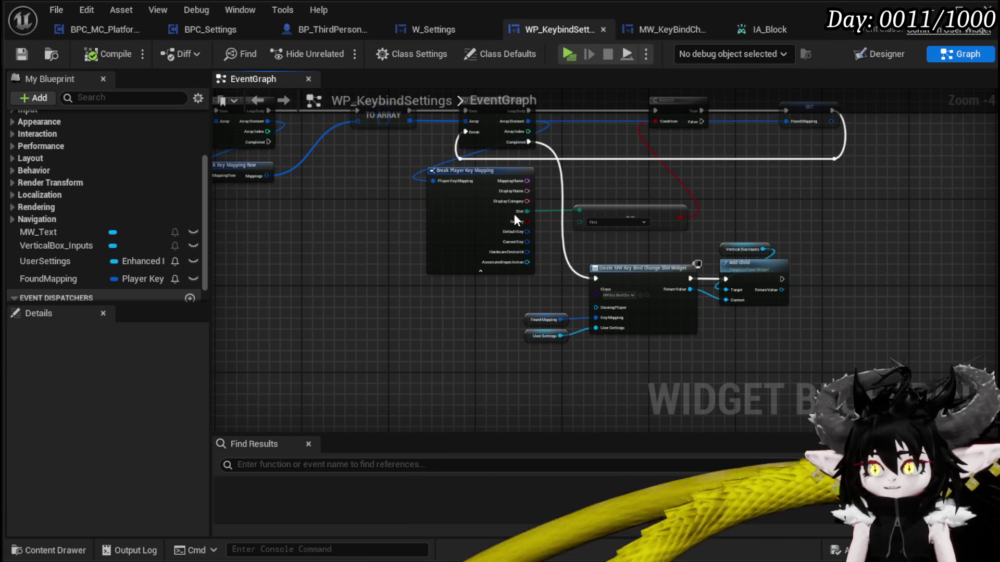
mouse_move(315, 161)
mouse_down()
mouse_move(317, 246)
mouse_move(436, 229)
mouse_move(448, 172)
mouse_move(483, 189)
mouse_up()
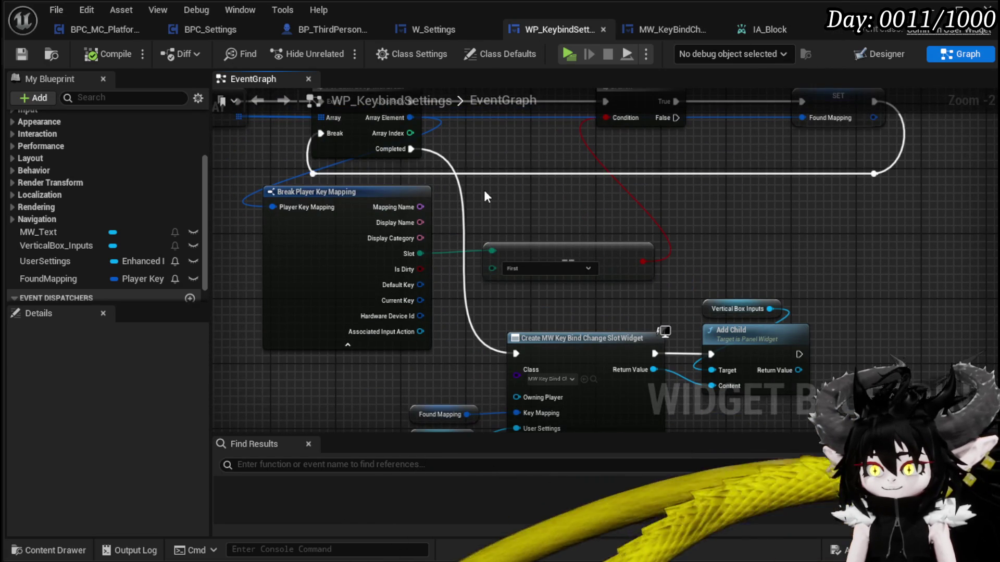
scroll(483, 190, up, 2)
right_click(592, 337)
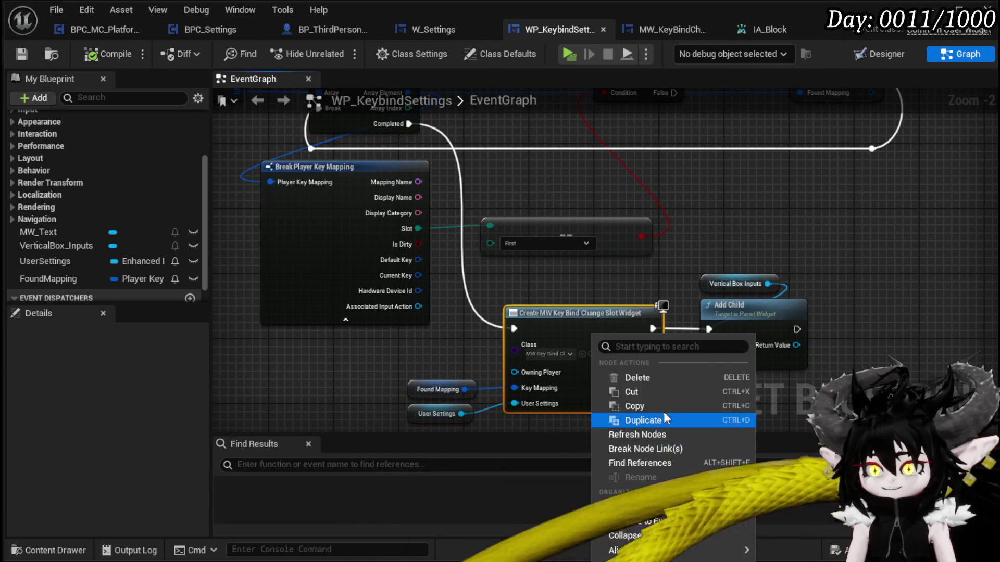
drag(655, 258, 598, 264)
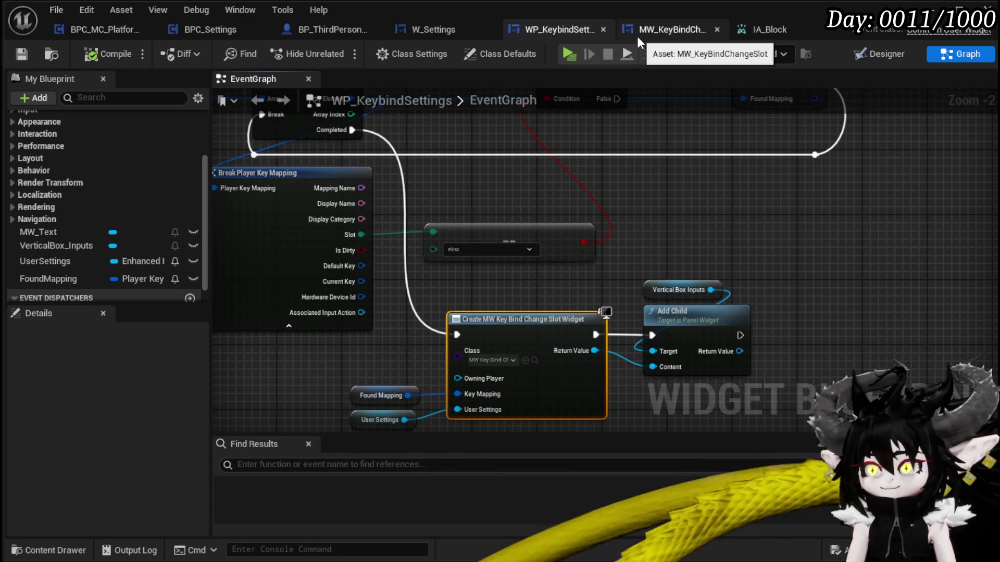
click(655, 29)
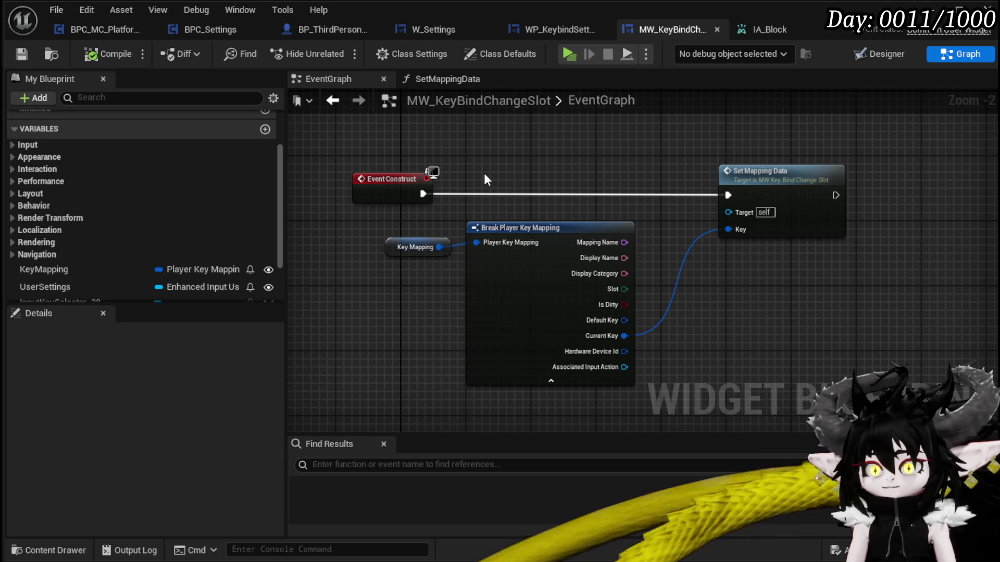
scroll(172, 216, up, 3)
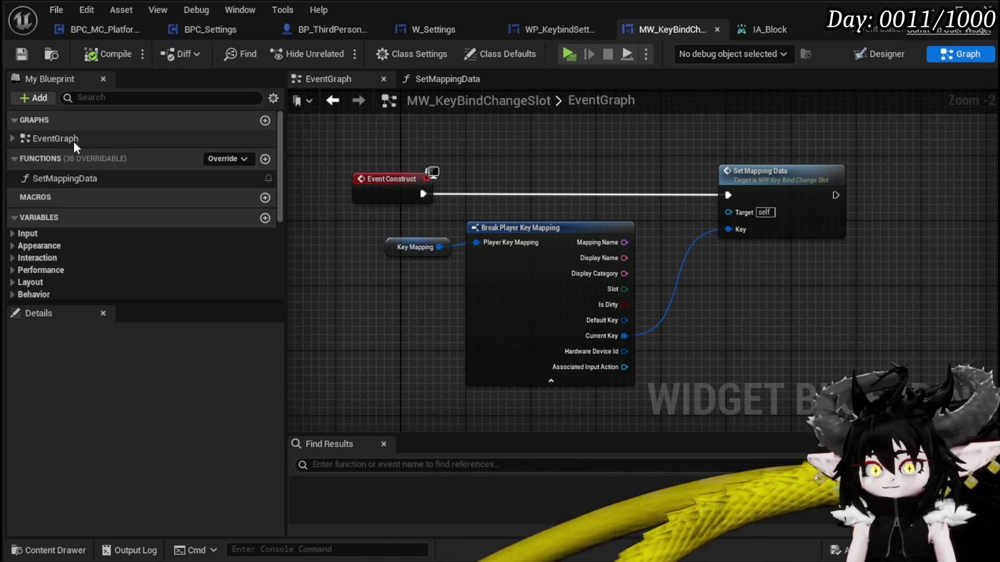
click(895, 56)
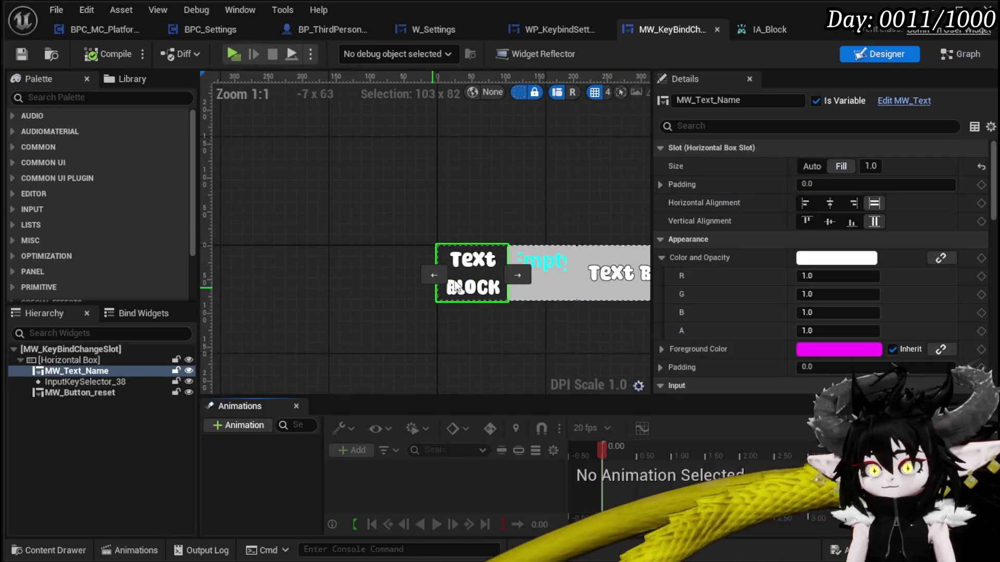
click(70, 360)
scroll(473, 357, down, 1)
drag(429, 341, 311, 317)
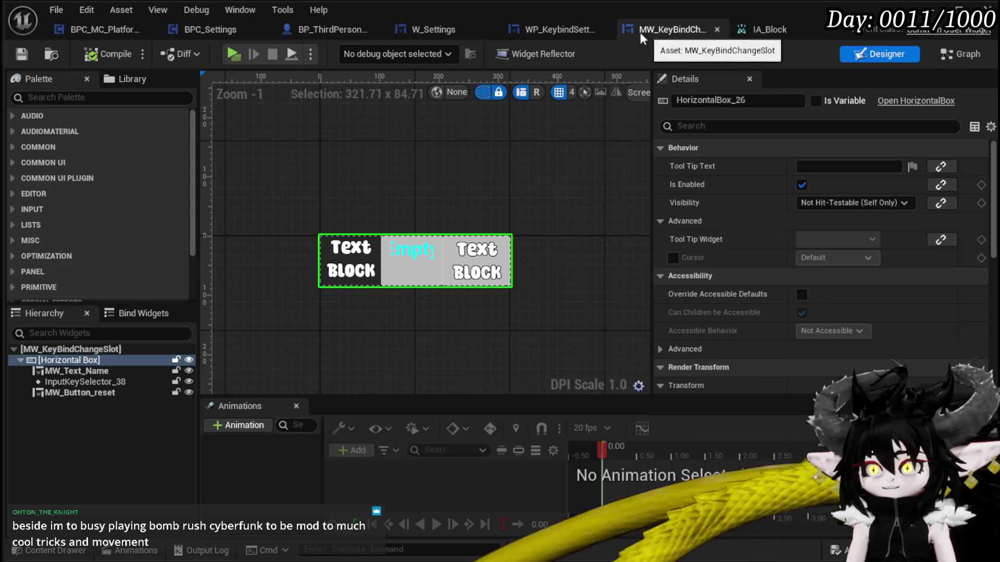
click(552, 30)
scroll(789, 188, down, 2)
mouse_move(826, 292)
mouse_down()
mouse_move(985, 311)
mouse_move(806, 319)
mouse_move(828, 320)
mouse_up()
scroll(413, 276, up, 2)
mouse_move(414, 276)
mouse_down()
mouse_move(665, 290)
mouse_move(458, 290)
mouse_up()
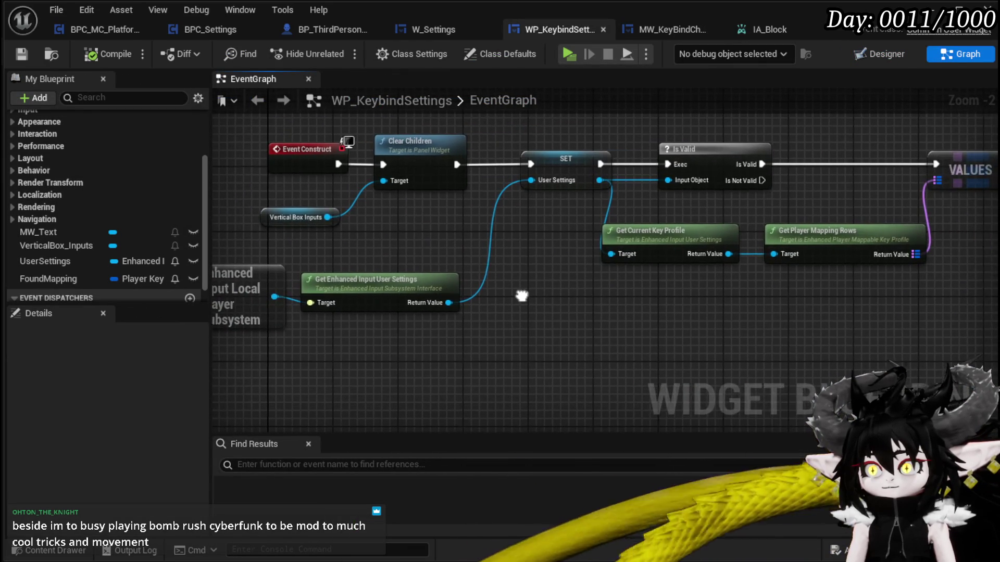
- Add a breakpoint to the Event Construct node and save WP_KeybindSettings with Ctrl+S
click(373, 276)
drag(375, 268, 690, 167)
drag(377, 143, 576, 165)
right_click(441, 188)
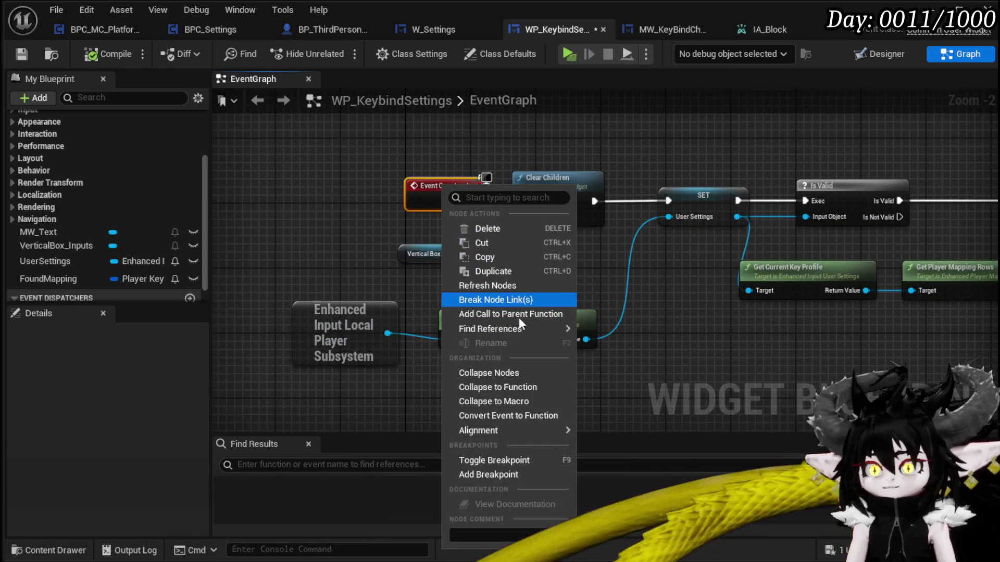
click(494, 473)
click(318, 166)
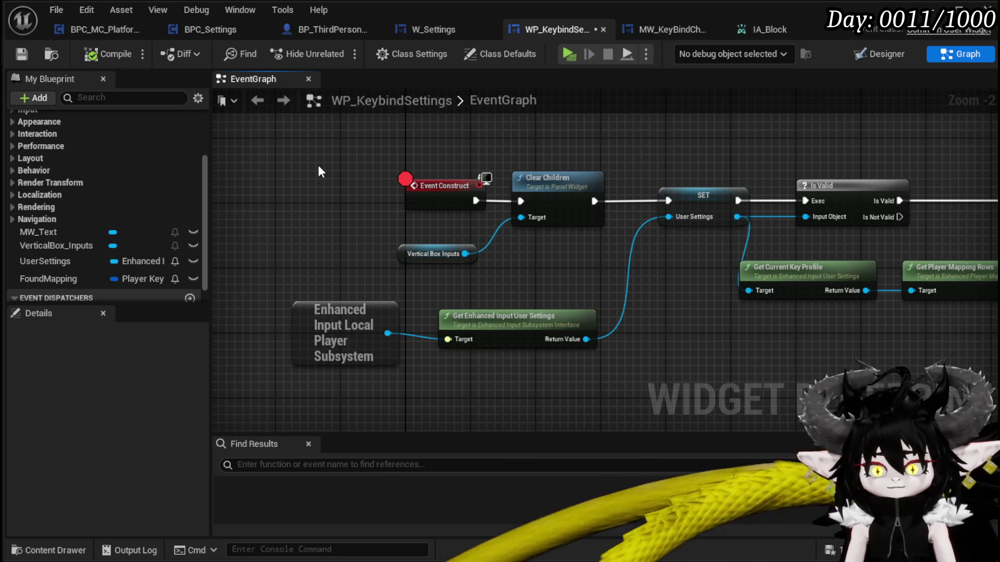
key(ctrl+s)
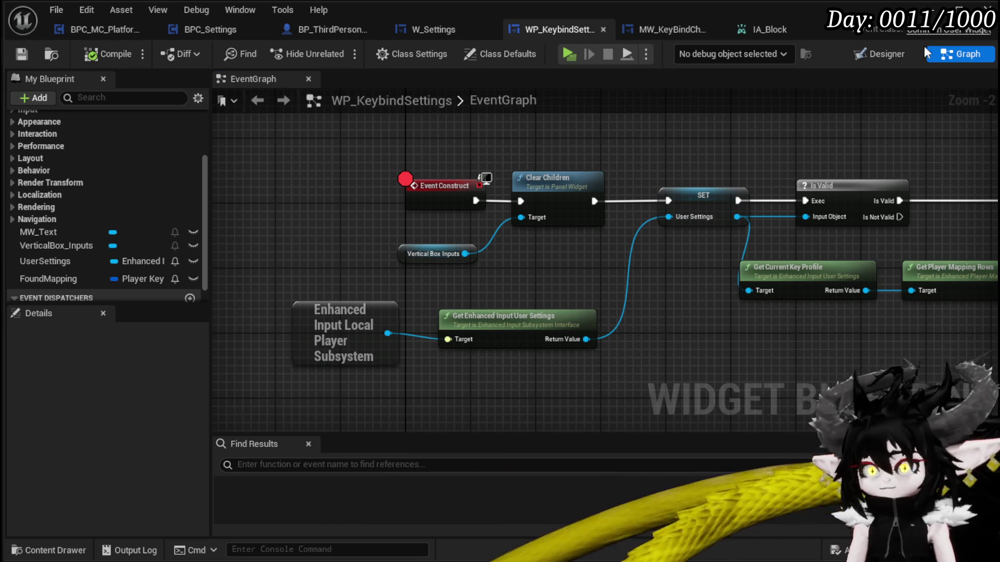
key(alt+Tab)
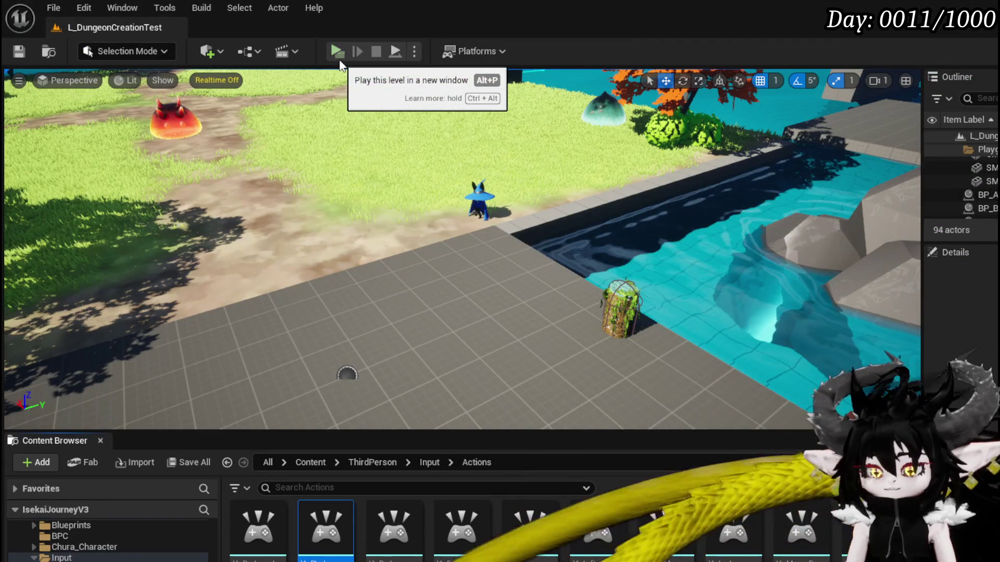
- Play, open KeyBinds to hit the breakpoint, step through to Is Valid, resume, then stop
click(338, 61)
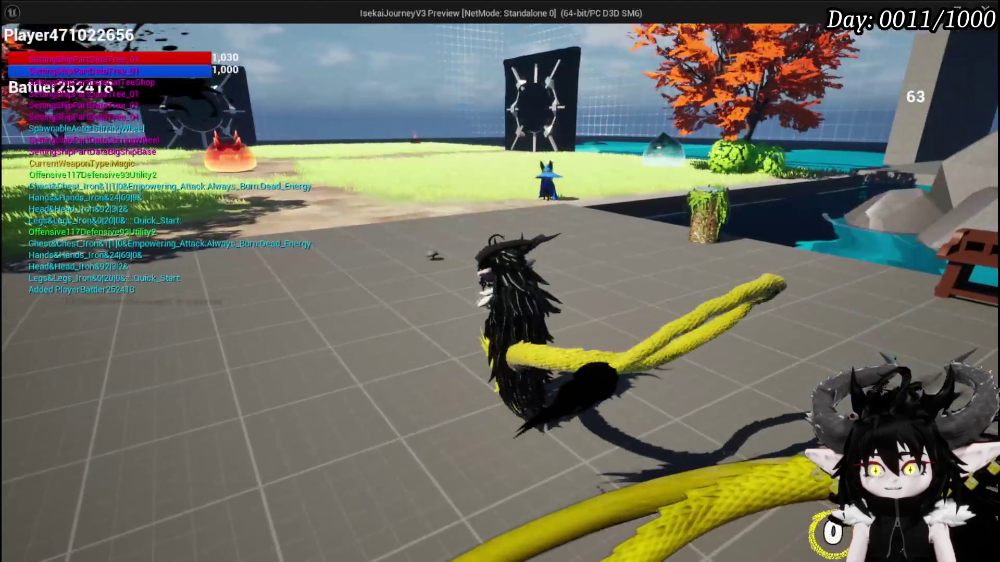
key(Escape)
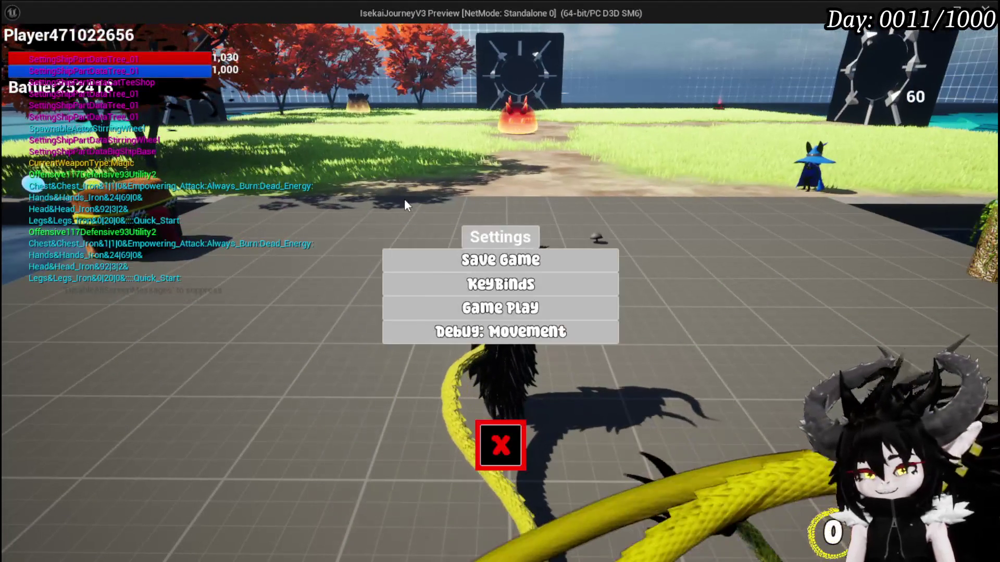
click(500, 284)
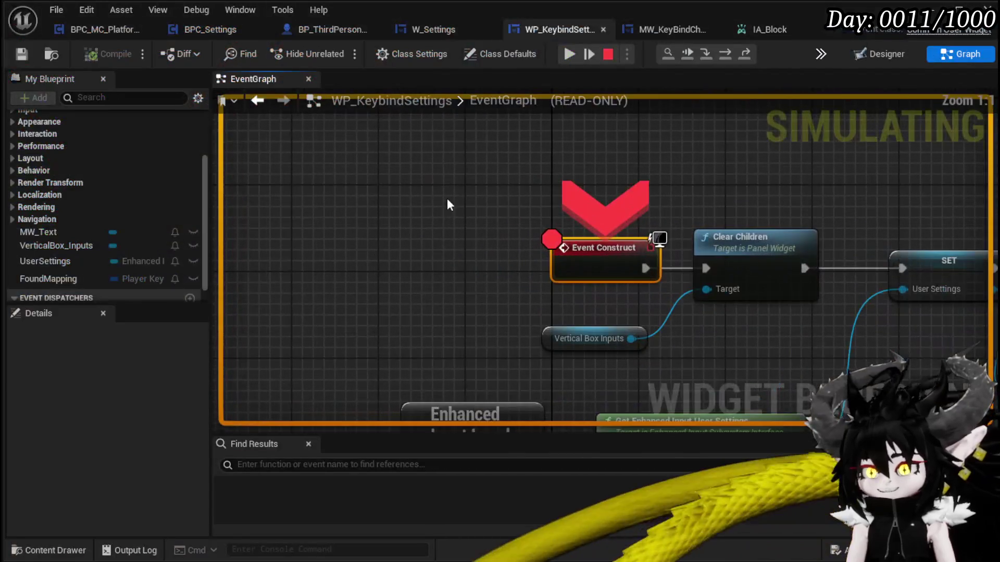
click(731, 55)
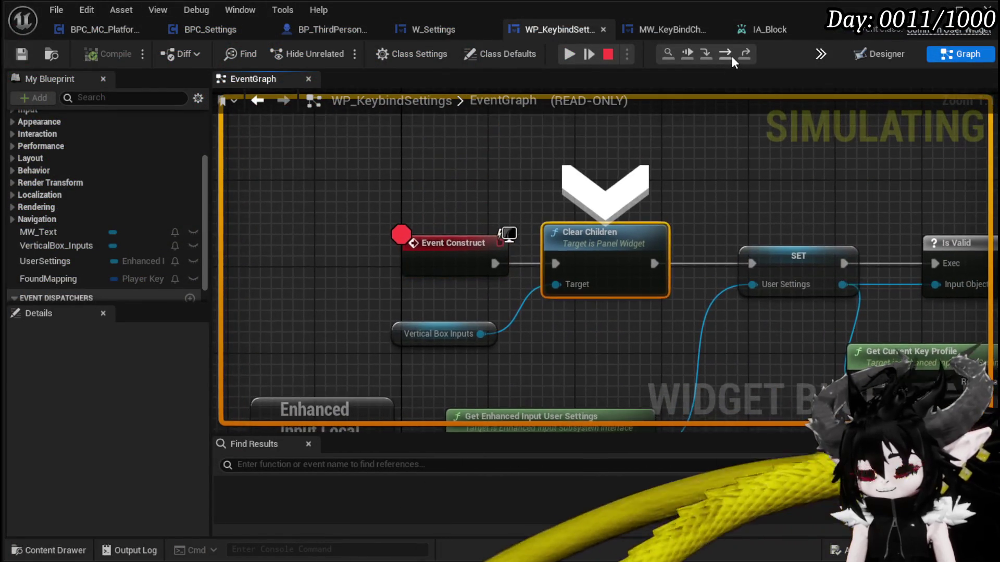
click(731, 56)
click(731, 55)
click(731, 55)
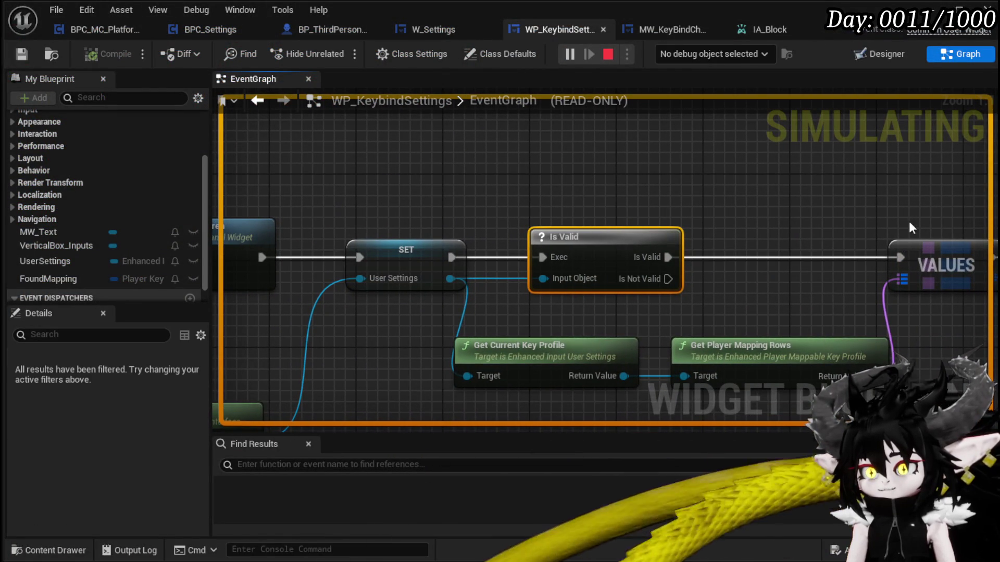
click(609, 54)
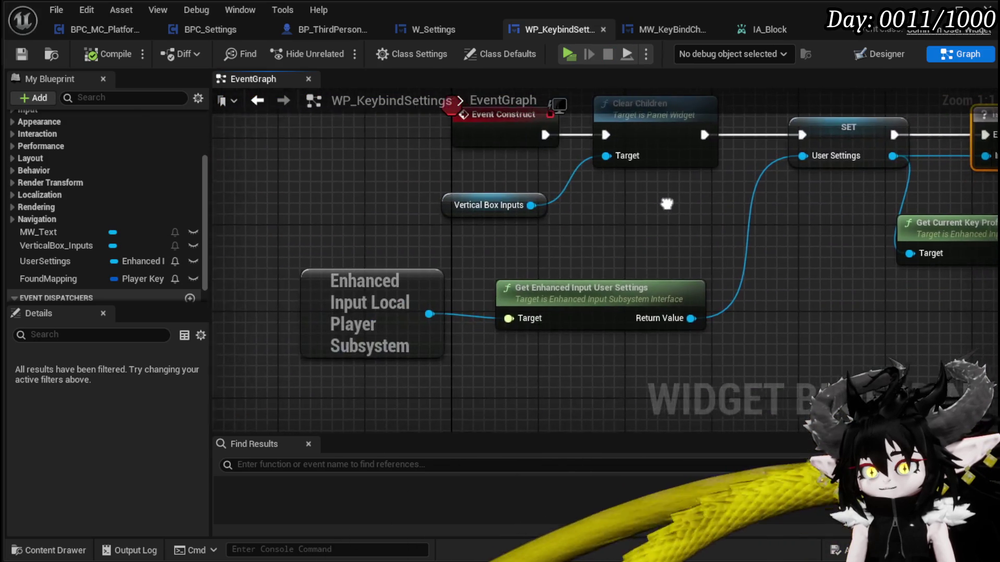
mouse_move(596, 240)
mouse_down()
mouse_move(474, 290)
mouse_move(321, 265)
mouse_up()
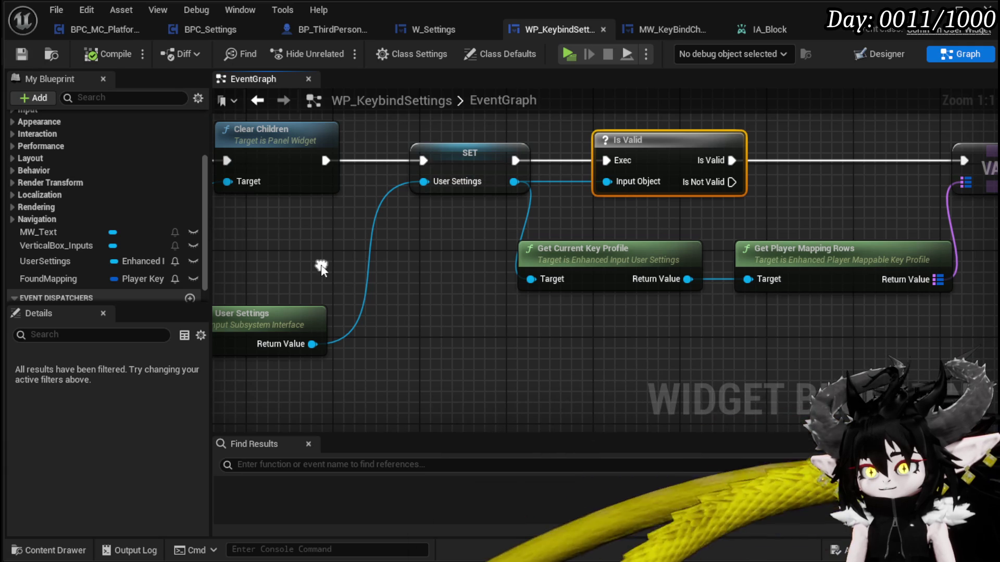
drag(414, 197, 597, 228)
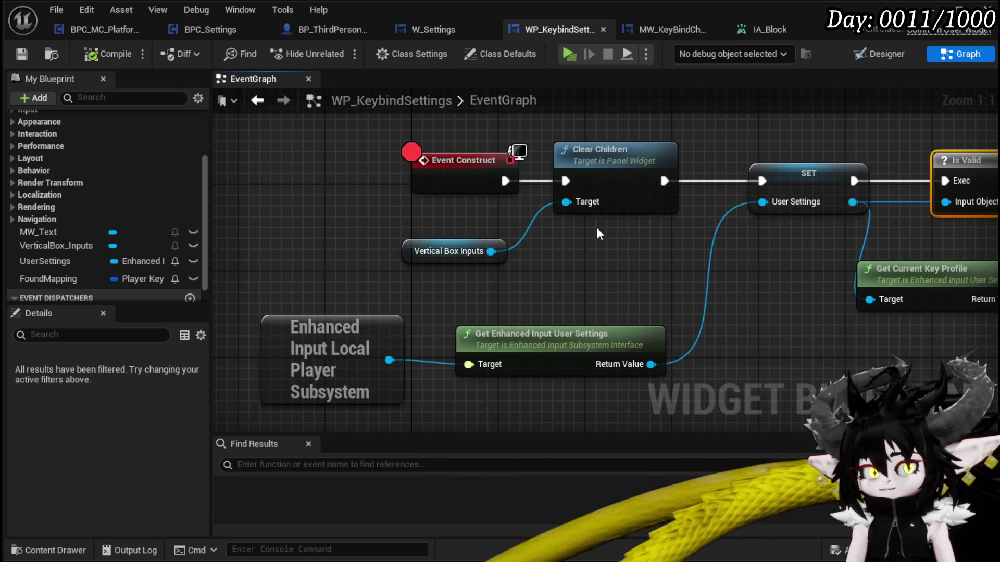
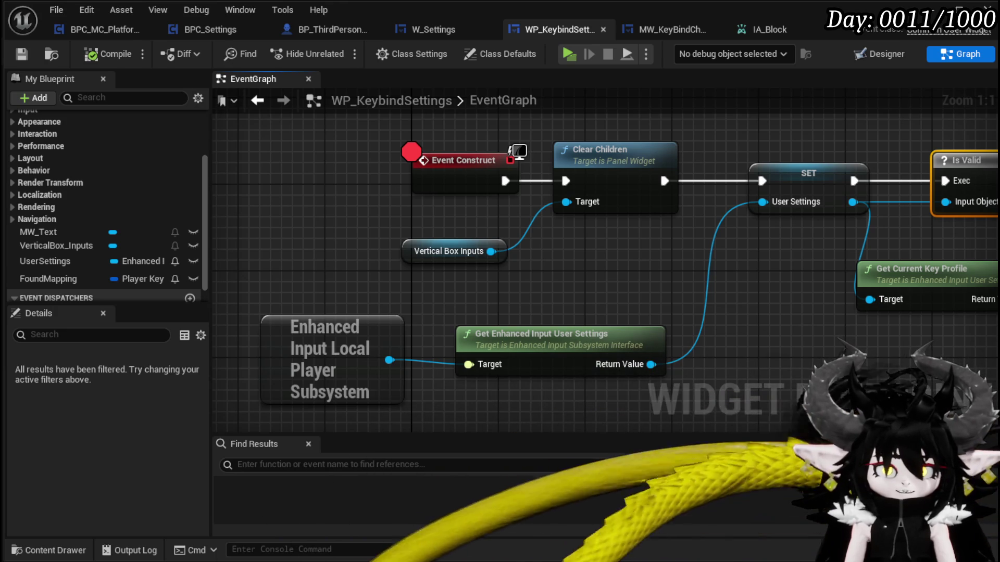
- Leave the WP_KeybindSettings construct logic and switch to the BP_ThirdPersonCharacter blueprint
mouse_move(677, 300)
mouse_down()
mouse_move(593, 288)
mouse_move(681, 275)
mouse_up()
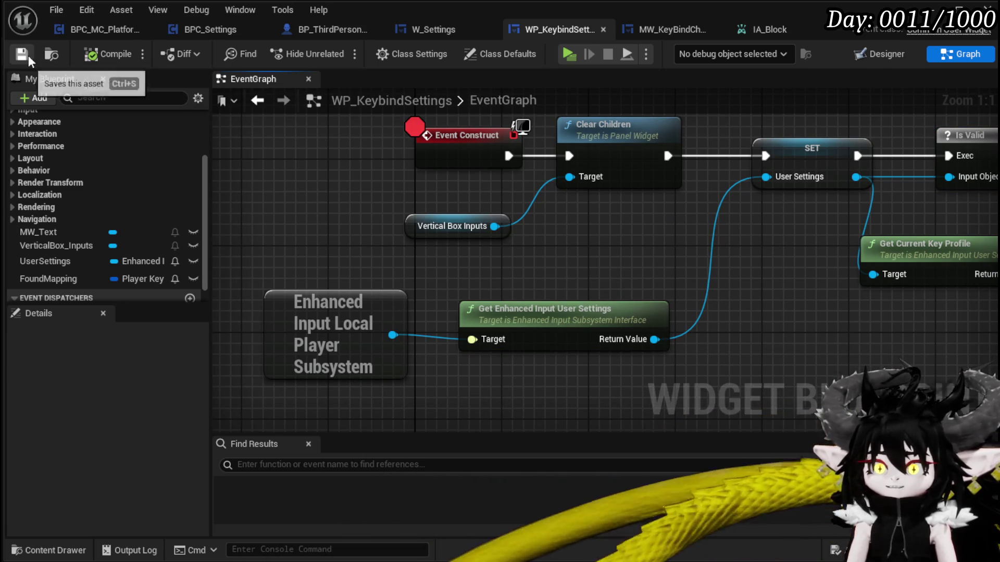
click(297, 31)
- Shift the Bind Clothing Actor node about 95 px right, beside Register Input Mapping Context
mouse_move(520, 198)
mouse_down()
mouse_move(433, 238)
mouse_move(424, 218)
mouse_move(546, 170)
mouse_move(613, 167)
mouse_move(713, 212)
mouse_move(429, 213)
mouse_up()
scroll(433, 237, up, 2)
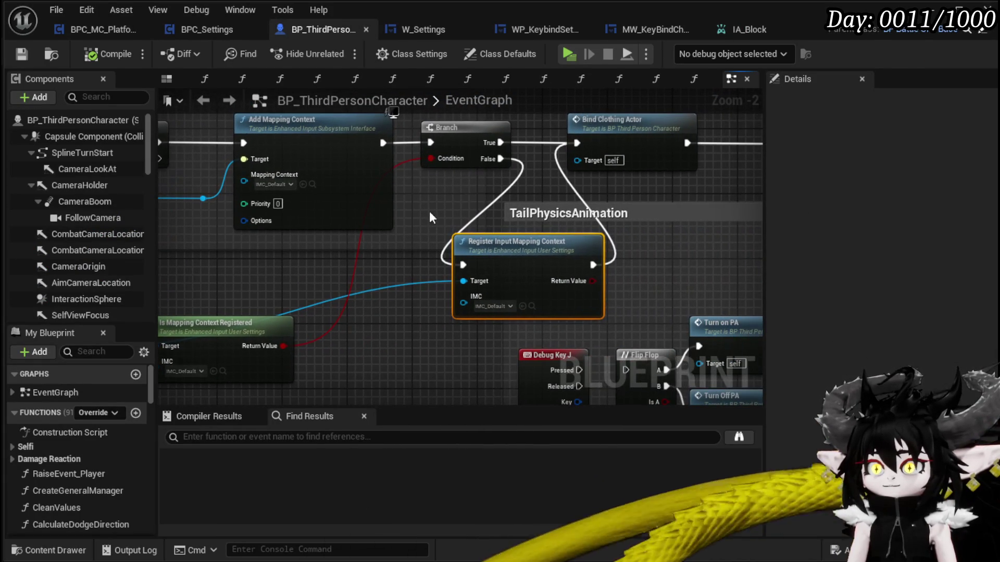
drag(720, 231, 609, 261)
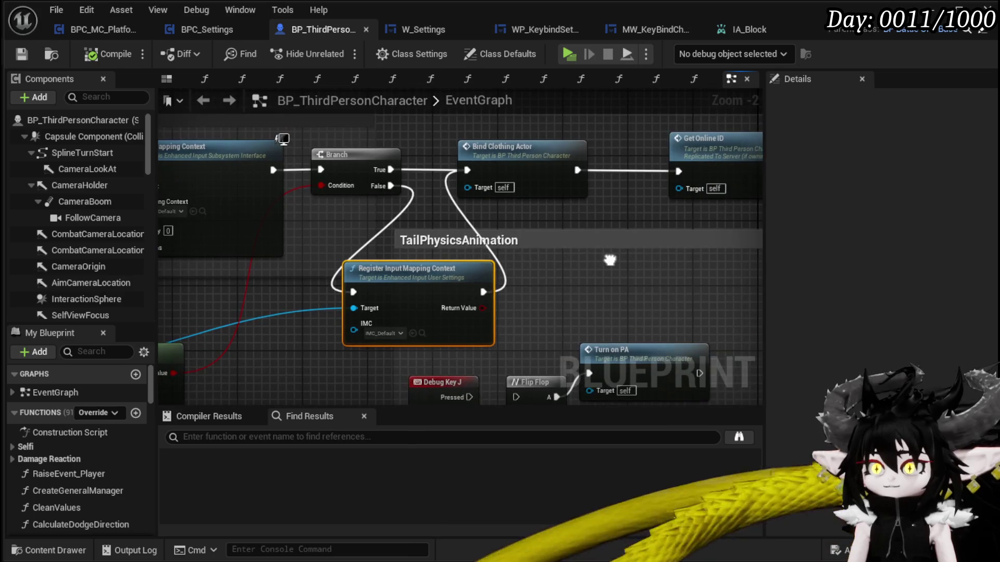
mouse_move(524, 156)
mouse_down()
mouse_move(592, 157)
mouse_move(578, 163)
mouse_up()
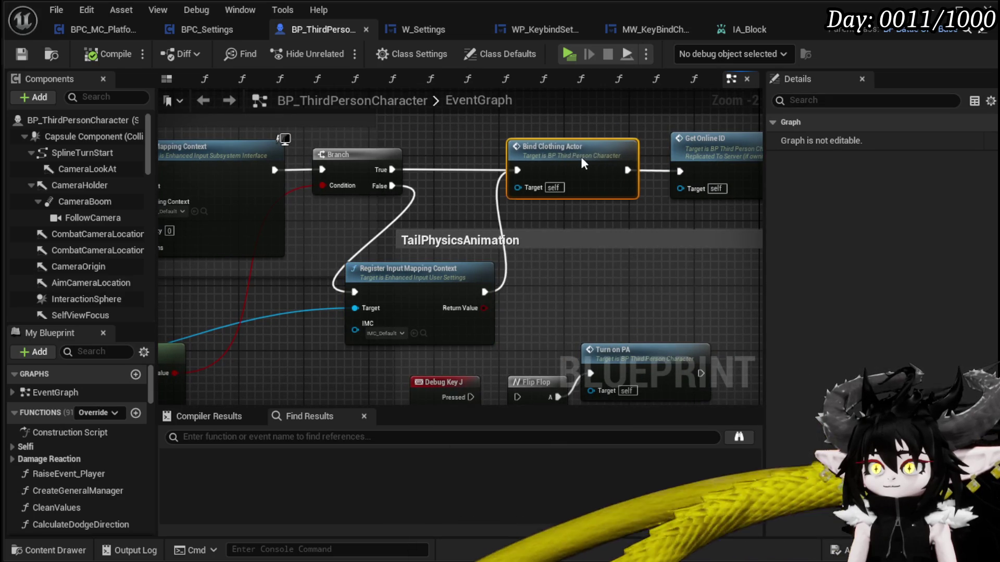
- Review the Add Mapping Context, Enhanced Input, Flip Flop and Is Valid nodes across the graph
mouse_move(476, 150)
mouse_down()
mouse_move(622, 131)
mouse_move(698, 136)
mouse_up()
mouse_move(411, 187)
mouse_down()
mouse_move(659, 201)
mouse_move(633, 196)
mouse_move(641, 196)
mouse_up()
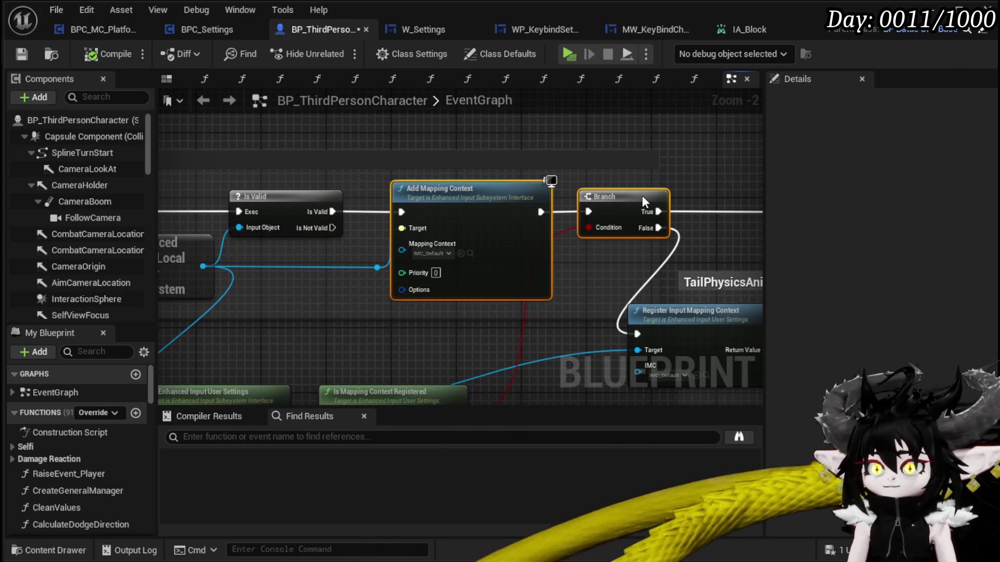
mouse_move(314, 319)
mouse_down()
mouse_move(397, 230)
mouse_move(466, 226)
mouse_move(425, 269)
mouse_move(451, 274)
mouse_move(469, 268)
mouse_move(313, 268)
mouse_up()
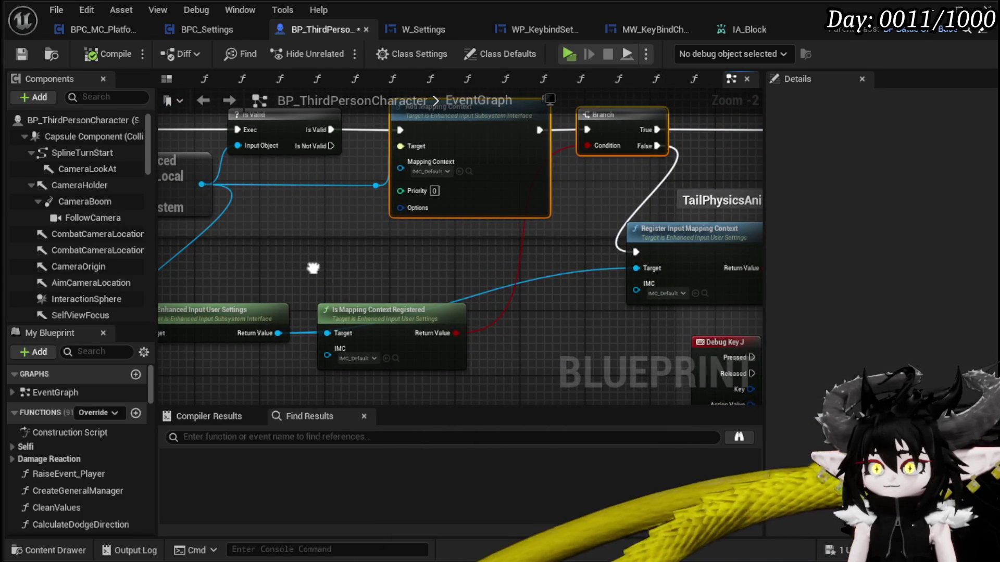
drag(312, 267, 195, 279)
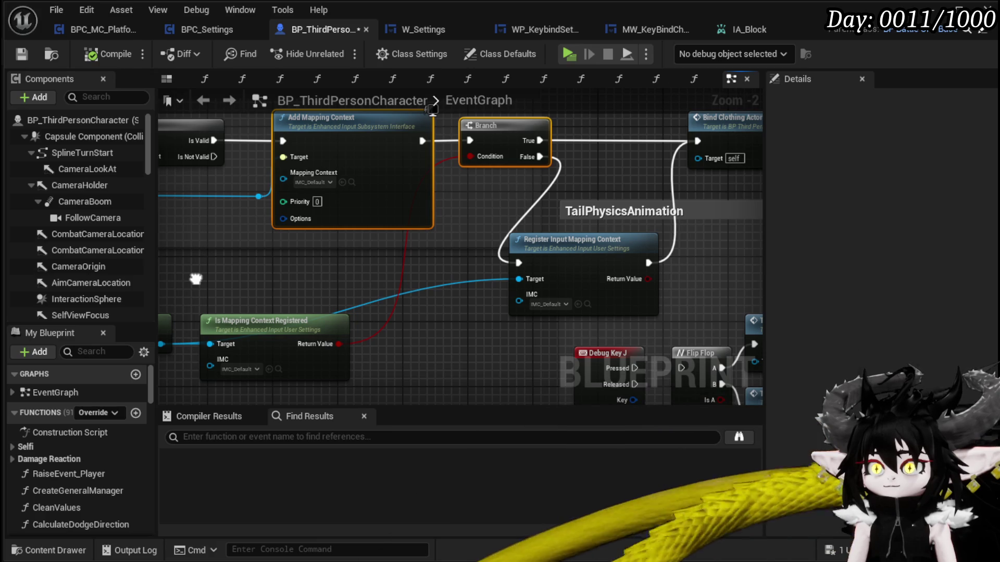
drag(196, 279, 310, 288)
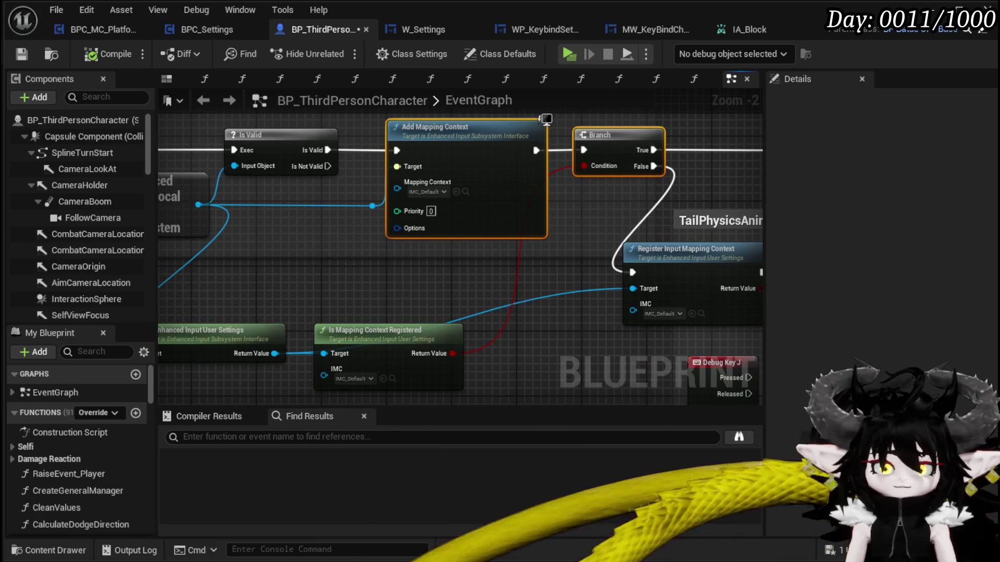